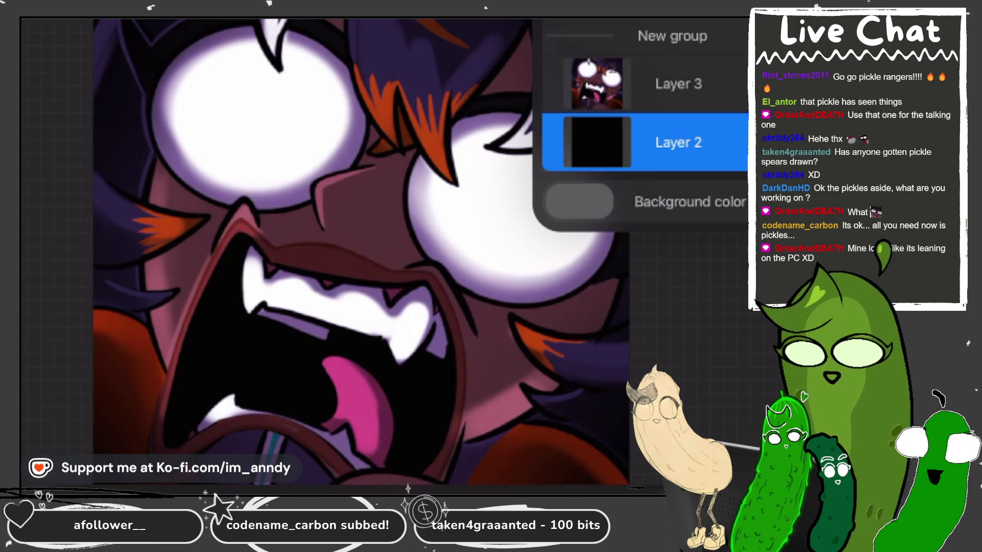
- Add a new Layer 4 above Layer 3 and dismiss the colour options
left_click(678, 84)
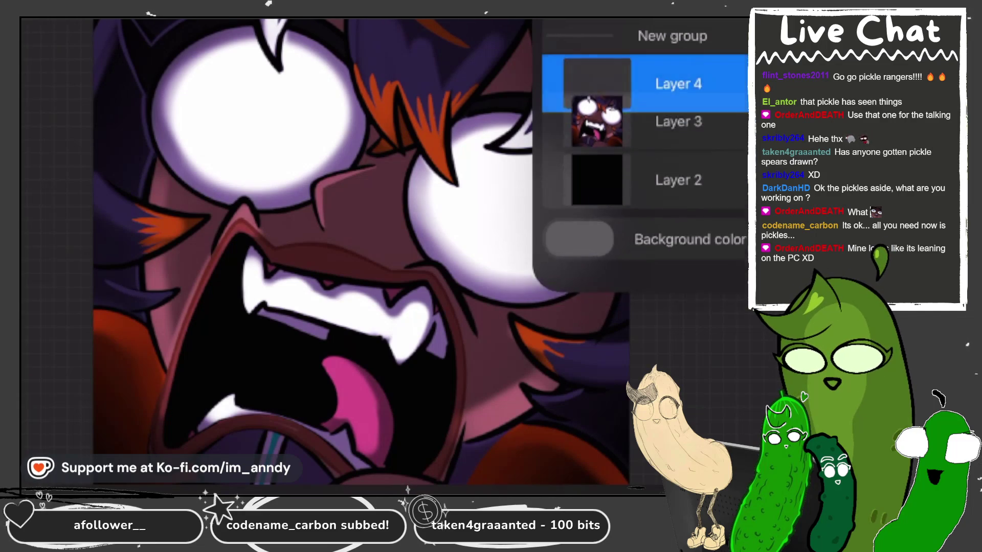
left_click(252, 197)
scroll(252, 197, "up", 5)
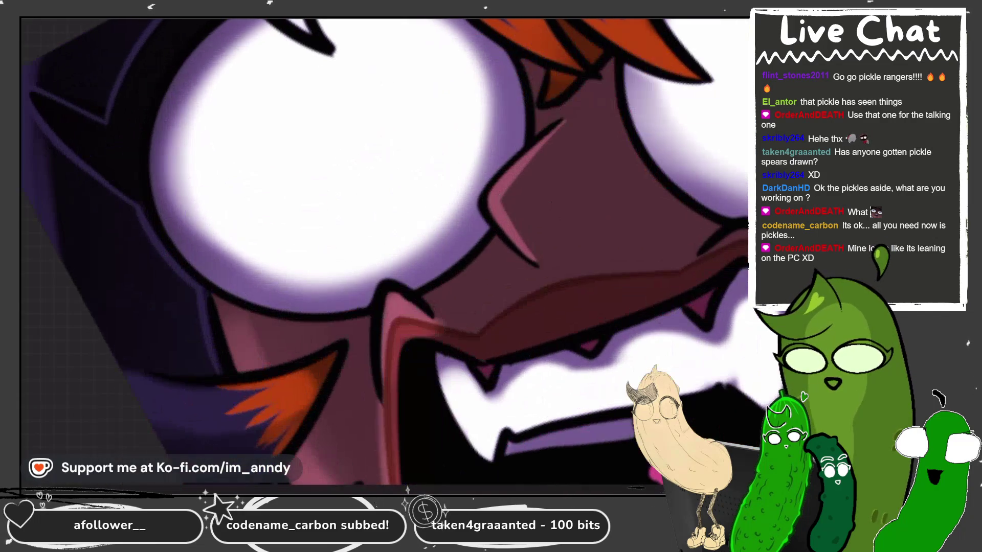
- Paint a closed white rounded blob under the left eye
left_click_drag(219, 239, 301, 316)
key("ctrl+z")
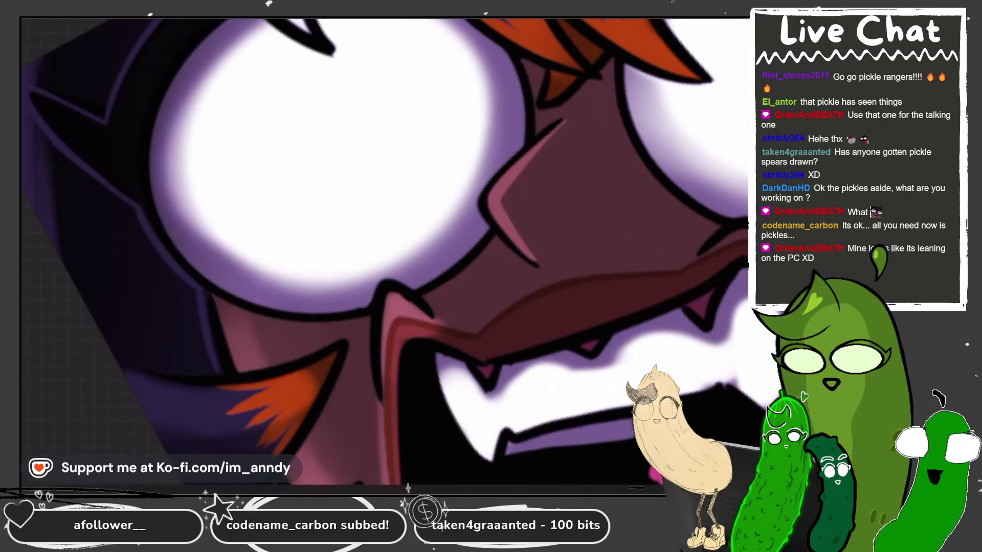
mouse_move(231, 242)
left_mouse_down()
mouse_move(276, 359)
mouse_move(307, 279)
left_mouse_up()
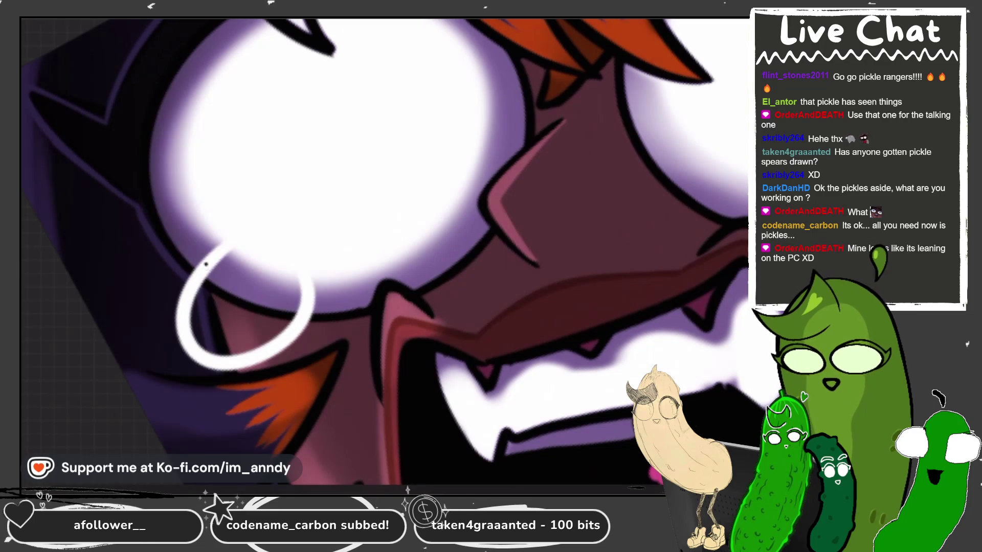
scroll(383, 250, "down", 5)
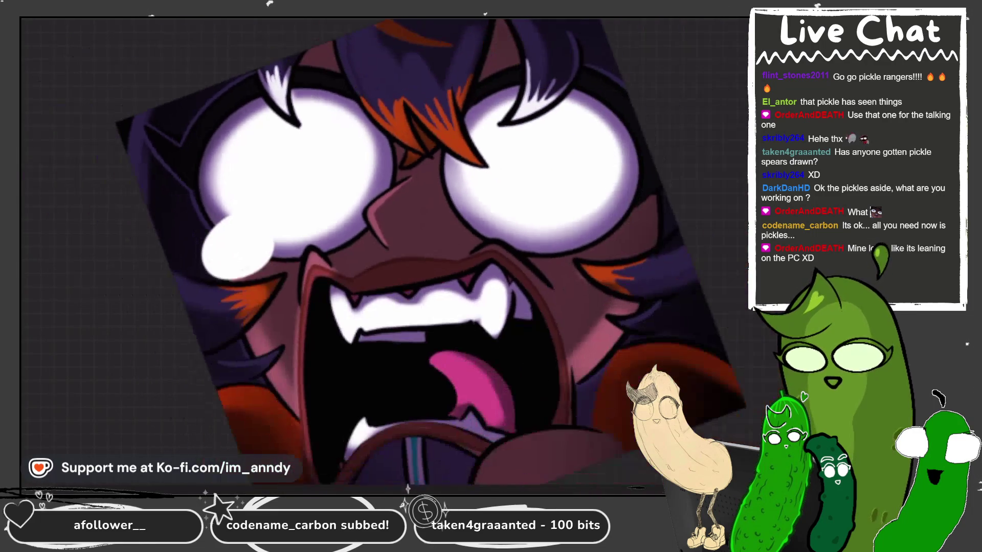
left_click_drag(578, 290, 594, 211)
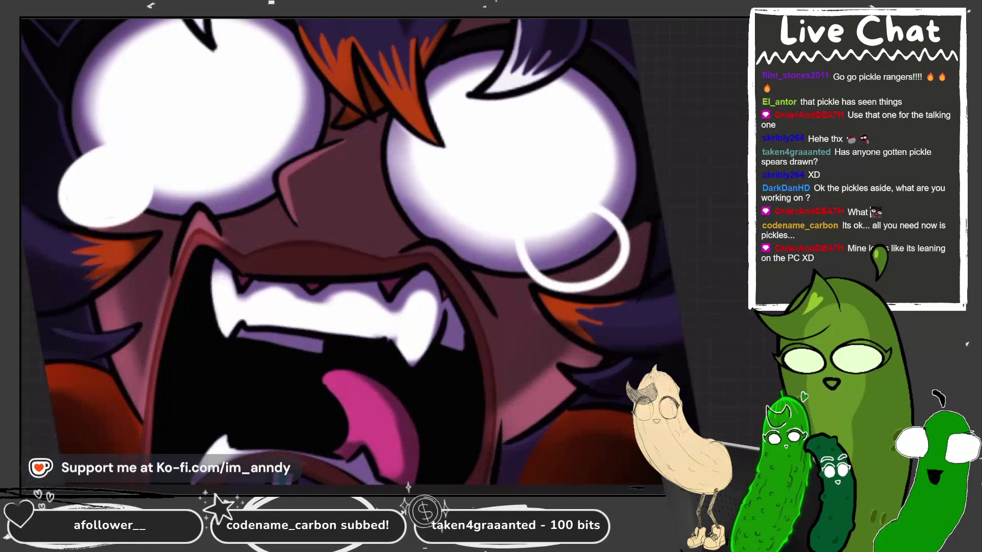
scroll(357, 250, "down", 3)
scroll(358, 250, "up", 5)
scroll(384, 250, "up", 5)
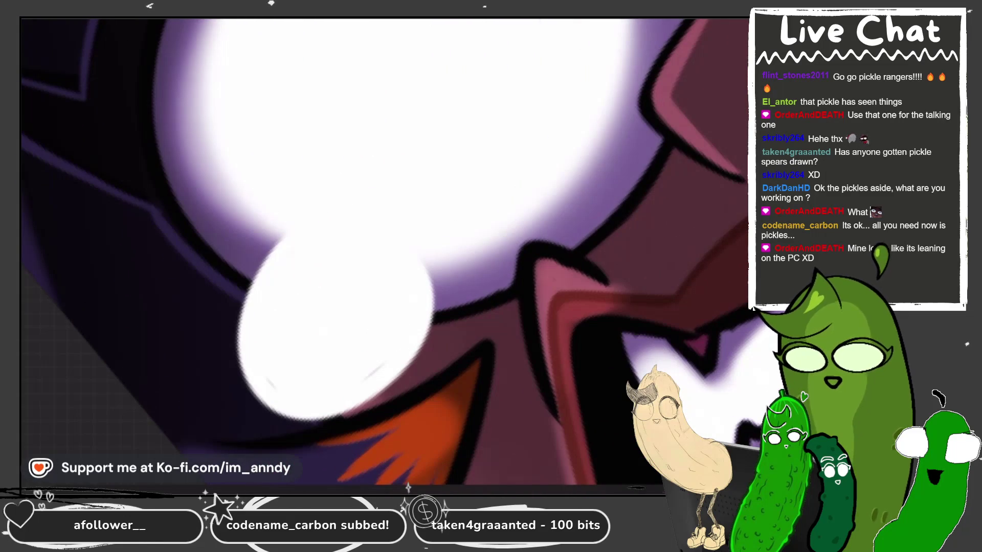
- Sample the lilac from the purple edge and shade the blob's left edge with it
left_click(593, 176, "alt")
mouse_move(284, 243)
left_mouse_down()
mouse_move(240, 317)
mouse_move(276, 416)
left_mouse_up()
scroll(384, 250, "up", 3)
key("ctrl+z")
mouse_move(279, 199)
left_mouse_down()
mouse_move(217, 327)
mouse_move(388, 414)
mouse_move(476, 244)
left_mouse_up()
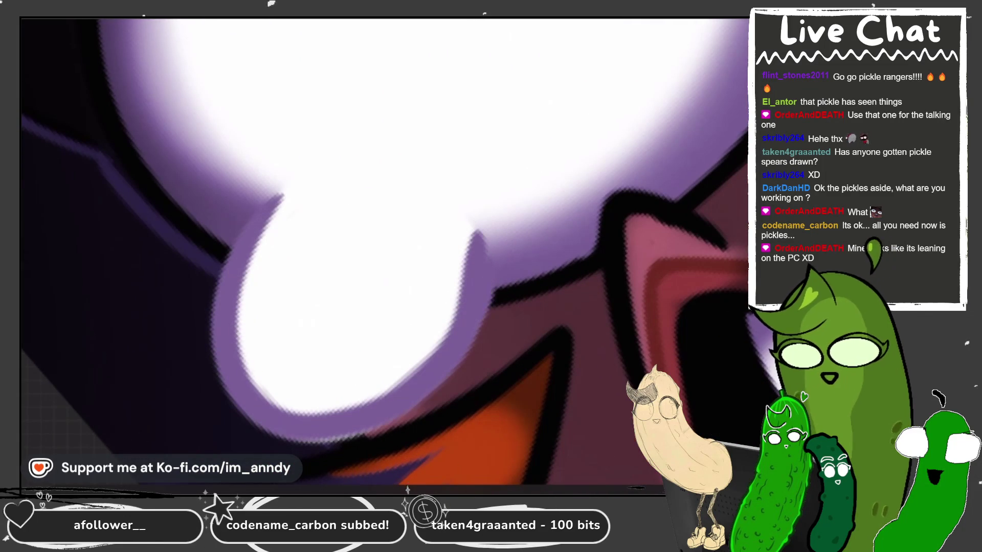
scroll(384, 250, "down", 2)
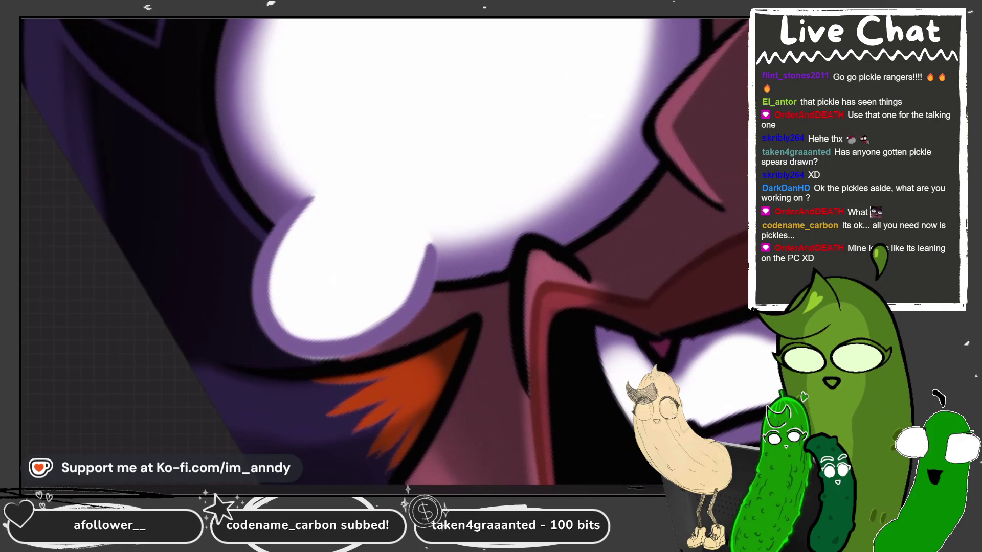
scroll(383, 251, "down", 3)
scroll(383, 250, "up", 5)
- Shade the blob's lower, right and upper edges lilac, then blend them with a larger brush
mouse_move(434, 271)
left_mouse_down()
mouse_move(476, 332)
mouse_move(685, 371)
mouse_move(736, 194)
mouse_move(685, 148)
mouse_move(644, 129)
left_mouse_up()
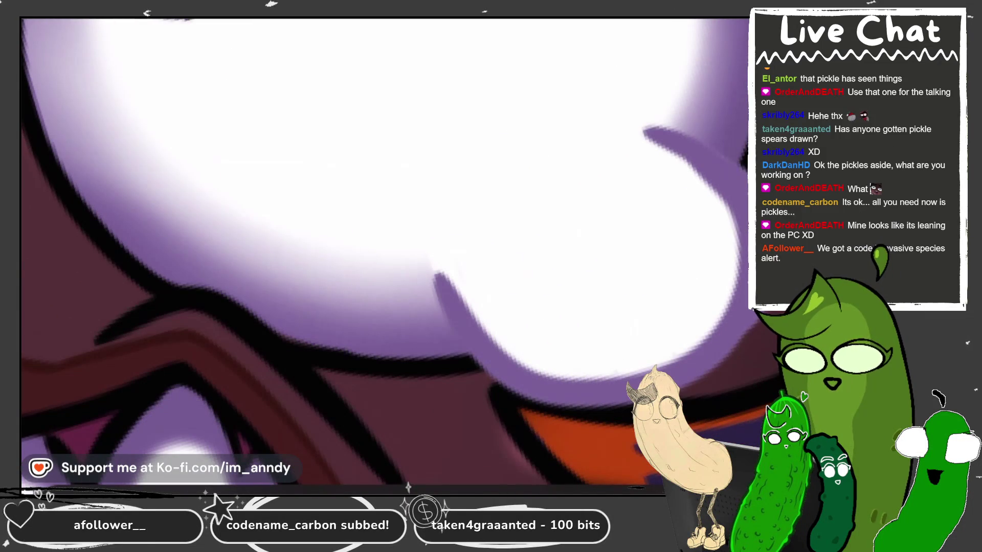
scroll(384, 251, "down", 3)
scroll(383, 250, "up", 3)
mouse_move(567, 119)
left_mouse_down()
mouse_move(551, 126)
mouse_move(588, 154)
mouse_move(508, 186)
mouse_move(501, 164)
mouse_move(567, 66)
left_mouse_up()
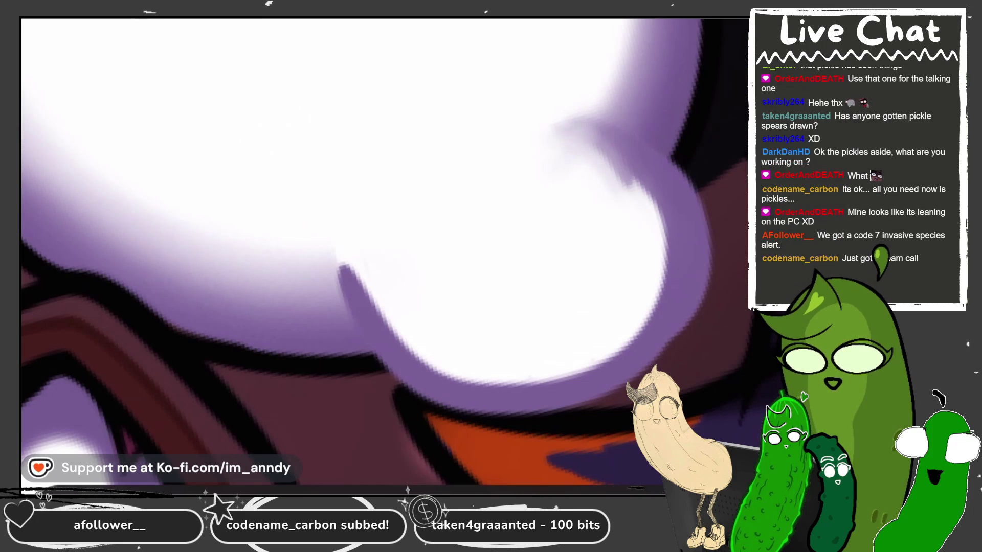
key("bracketright")
key("bracketright")
key("bracketright")
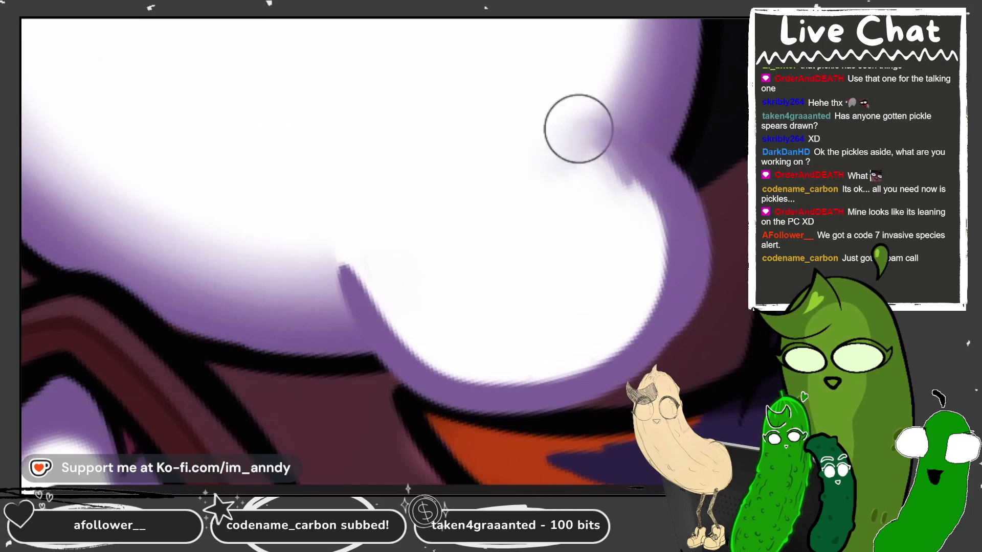
mouse_move(578, 340)
left_mouse_down()
mouse_move(397, 324)
mouse_move(628, 318)
mouse_move(419, 325)
mouse_move(342, 246)
mouse_move(373, 320)
mouse_move(345, 284)
mouse_move(389, 333)
mouse_move(624, 351)
mouse_move(658, 300)
left_mouse_up()
- Reshape the blob's lower-left edge with purple, then brighten it with white
scroll(383, 250, "down", 5)
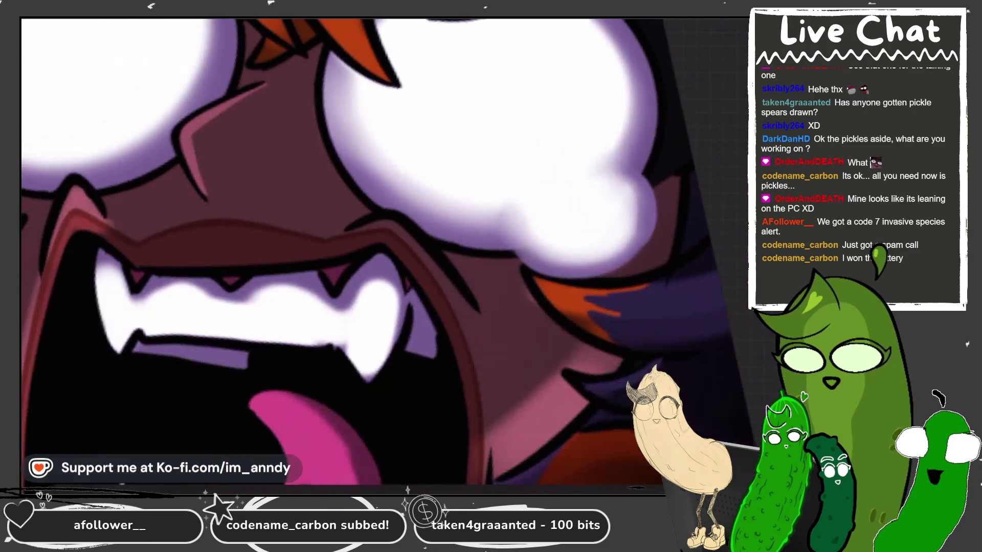
scroll(383, 250, "up", 3)
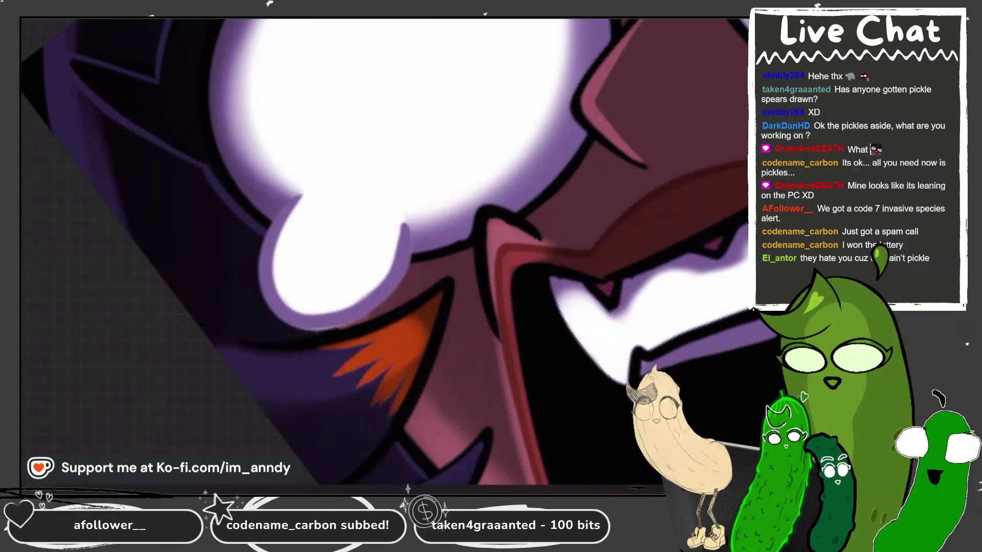
mouse_move(307, 201)
left_mouse_down()
mouse_move(281, 262)
mouse_move(304, 302)
mouse_move(373, 278)
mouse_move(358, 294)
mouse_move(312, 289)
mouse_move(366, 271)
left_mouse_up()
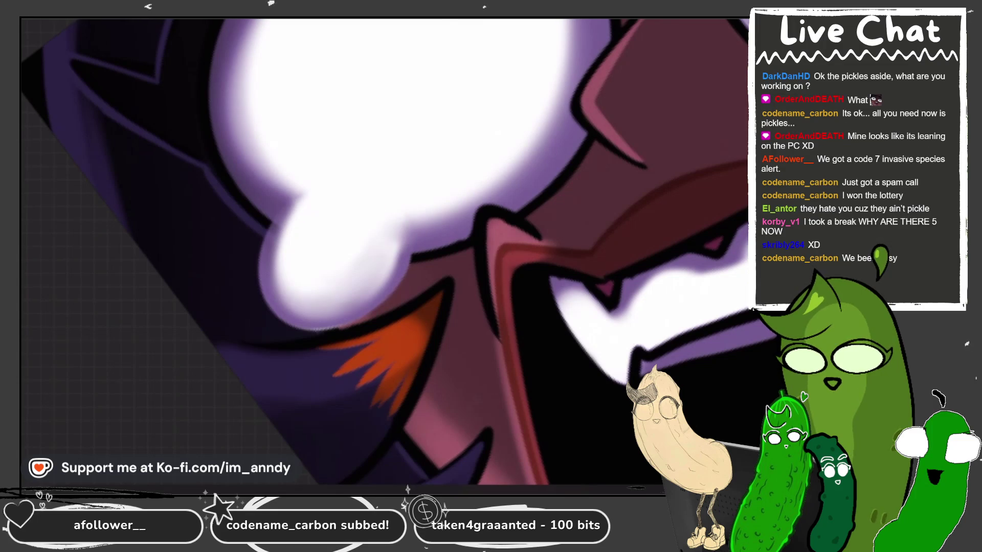
key("ctrl+0")
scroll(507, 256, "up", 3)
scroll(461, 256, "up", 2)
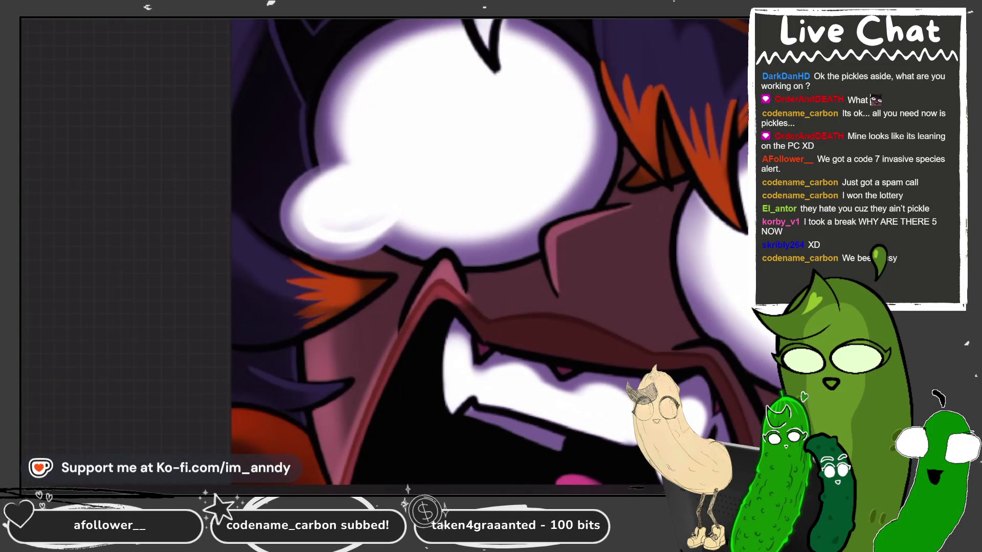
scroll(383, 235, "up", 3)
mouse_move(289, 192)
left_mouse_down()
mouse_move(269, 285)
mouse_move(391, 248)
left_mouse_up()
scroll(384, 256, "down", 2)
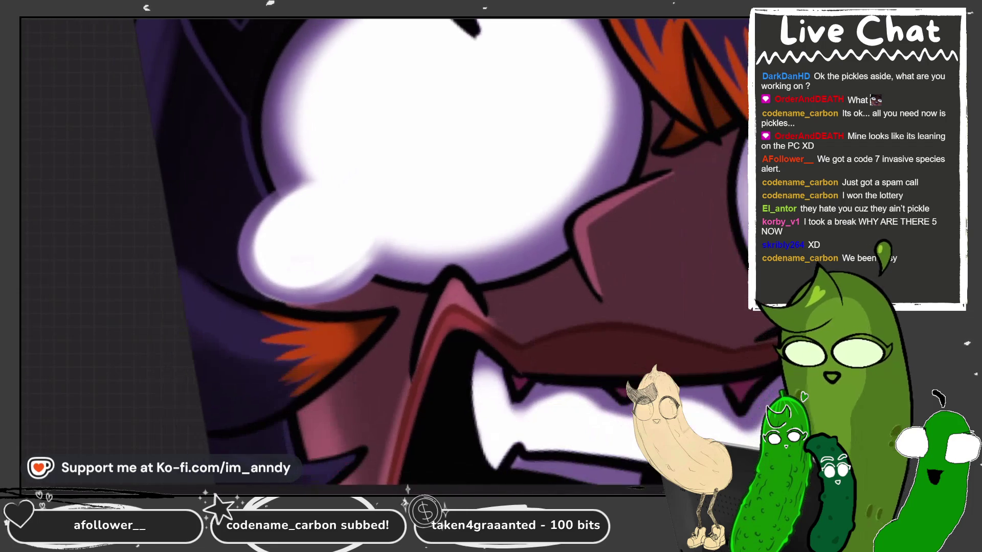
scroll(383, 255, "up", 4)
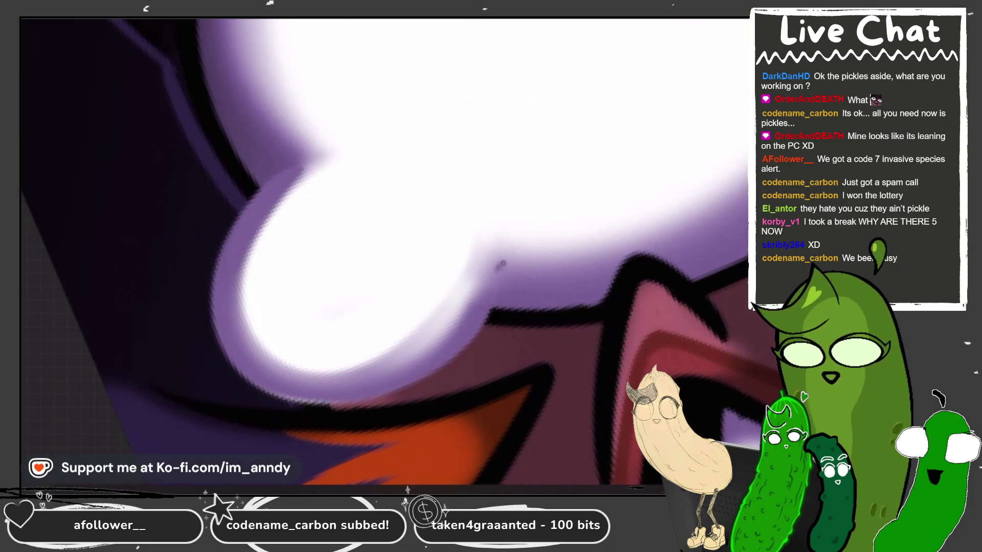
scroll(499, 267, "down", 2)
scroll(499, 267, "up", 2)
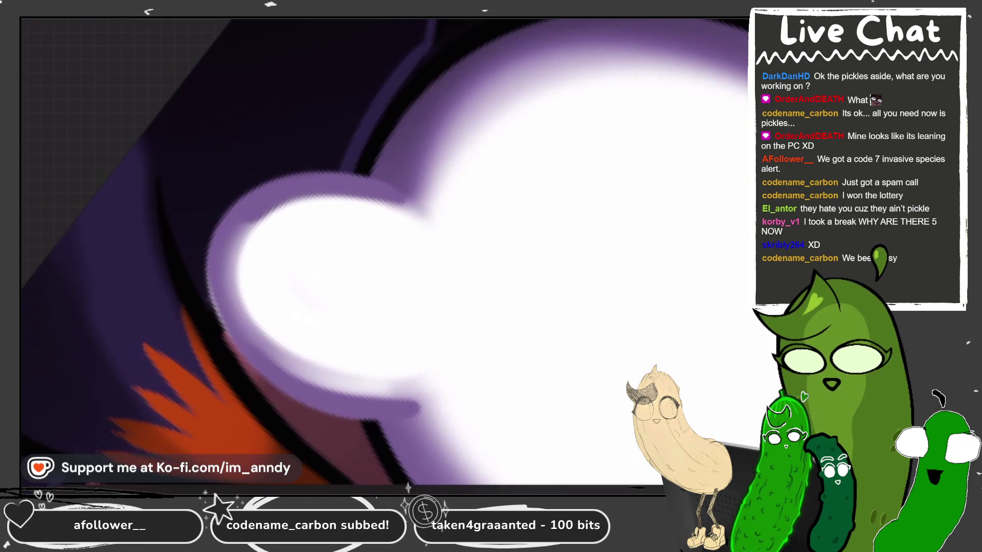
- Darken the blob's left edge with purple and outline its bottom in black
left_click_drag(255, 210, 244, 343)
scroll(383, 251, "down", 2)
scroll(383, 251, "up", 3)
scroll(383, 255, "down", 3)
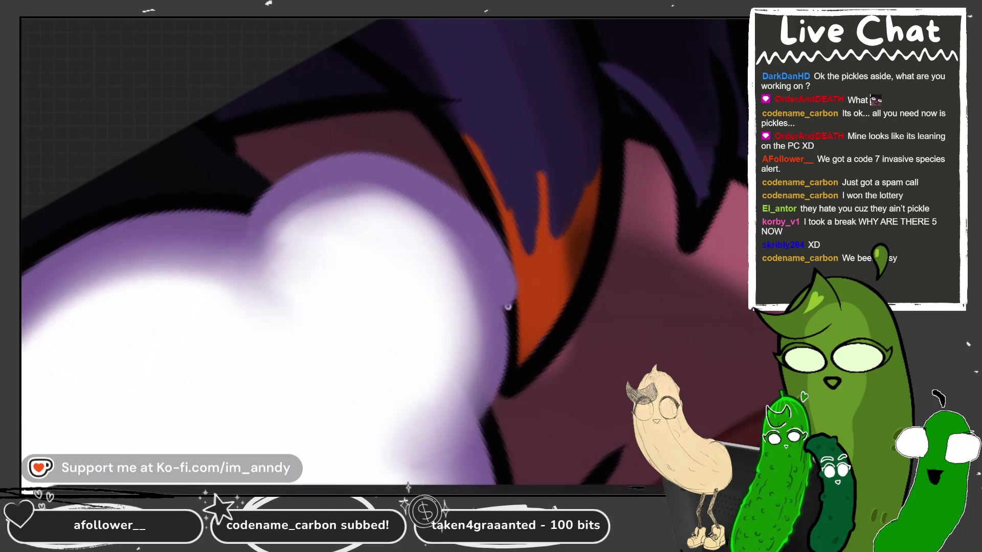
scroll(384, 255, "down", 3)
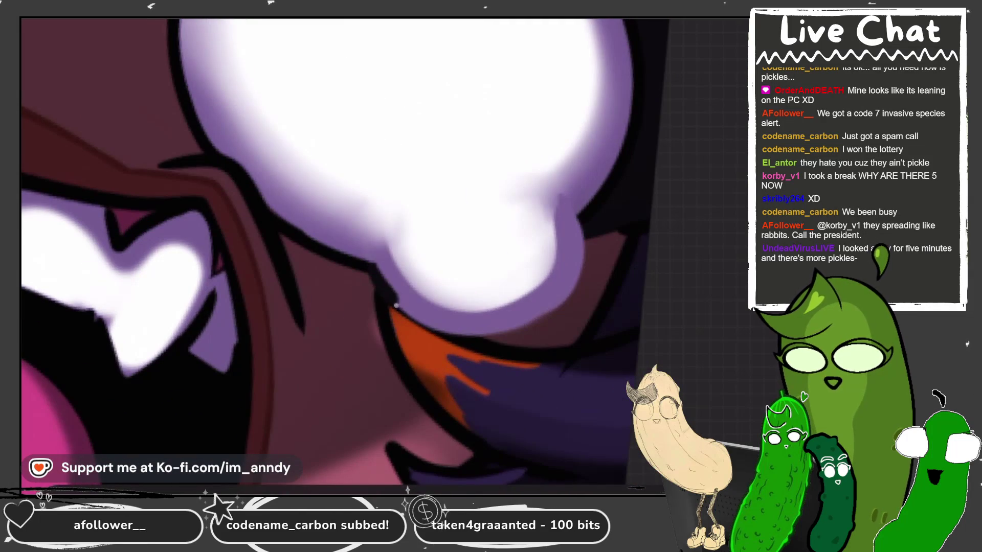
left_click_drag(388, 298, 586, 283)
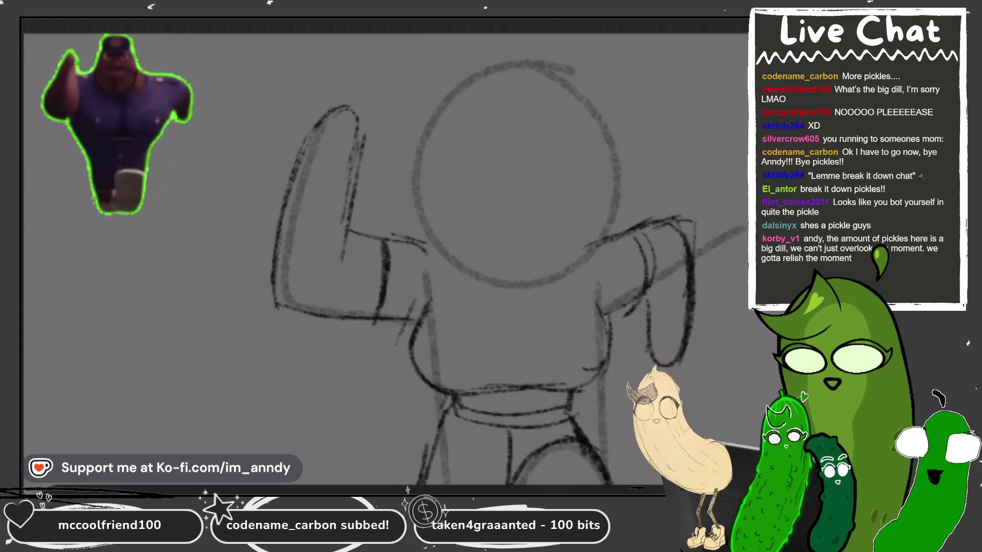
- Darken the head outline and draw two round eye circles inside it
mouse_move(521, 63)
left_mouse_down()
mouse_move(424, 163)
mouse_move(490, 263)
mouse_move(460, 281)
mouse_move(612, 216)
left_mouse_up()
left_click_drag(491, 61, 573, 279)
mouse_move(567, 77)
left_mouse_down()
mouse_move(619, 255)
mouse_move(481, 97)
left_mouse_up()
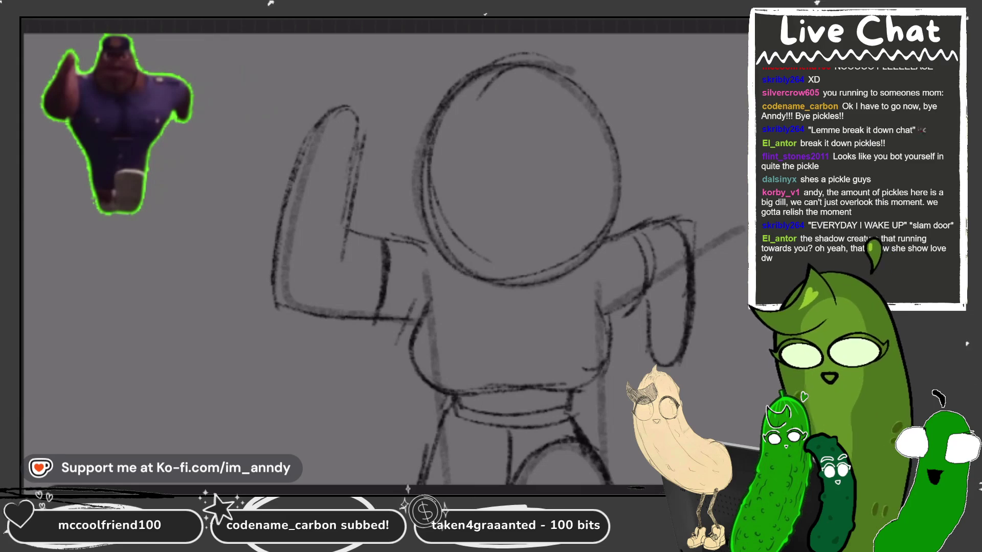
mouse_move(480, 69)
left_mouse_down()
mouse_move(404, 153)
mouse_move(424, 271)
left_mouse_up()
mouse_move(474, 128)
left_mouse_down()
mouse_move(435, 204)
mouse_move(486, 156)
left_mouse_up()
scroll(613, 230, "up", 2)
key("ctrl+z")
mouse_move(445, 85)
left_mouse_down()
mouse_move(352, 220)
mouse_move(337, 179)
mouse_move(386, 88)
left_mouse_up()
mouse_move(496, 195)
left_mouse_down()
mouse_move(621, 174)
mouse_move(498, 169)
mouse_move(511, 197)
left_mouse_up()
scroll(511, 197, "up", 2)
scroll(511, 197, "up", 1)
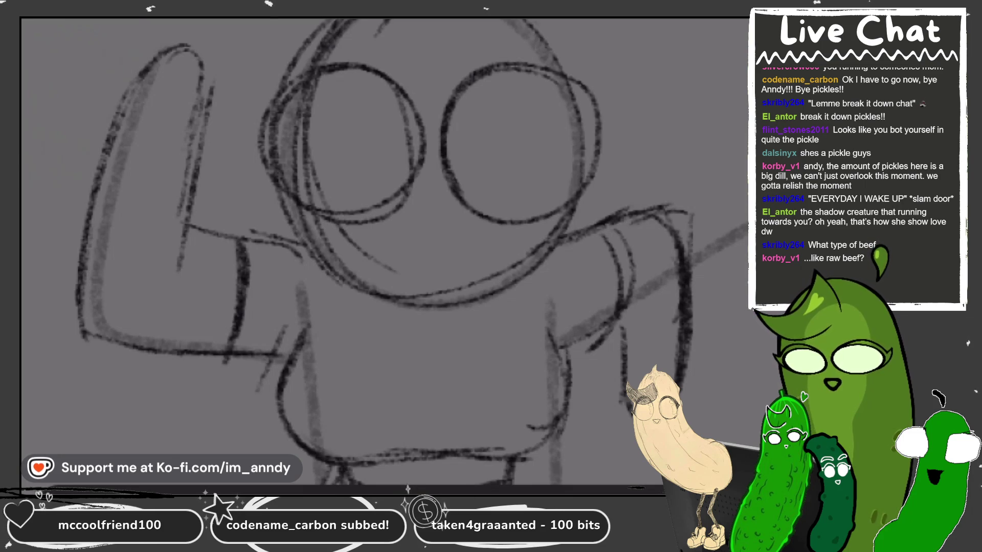
- Sketch a small nose under the glasses and rough in hair on the left side and over the right lens
mouse_move(442, 202)
left_mouse_down()
mouse_move(410, 202)
mouse_move(428, 237)
mouse_move(442, 217)
left_mouse_up()
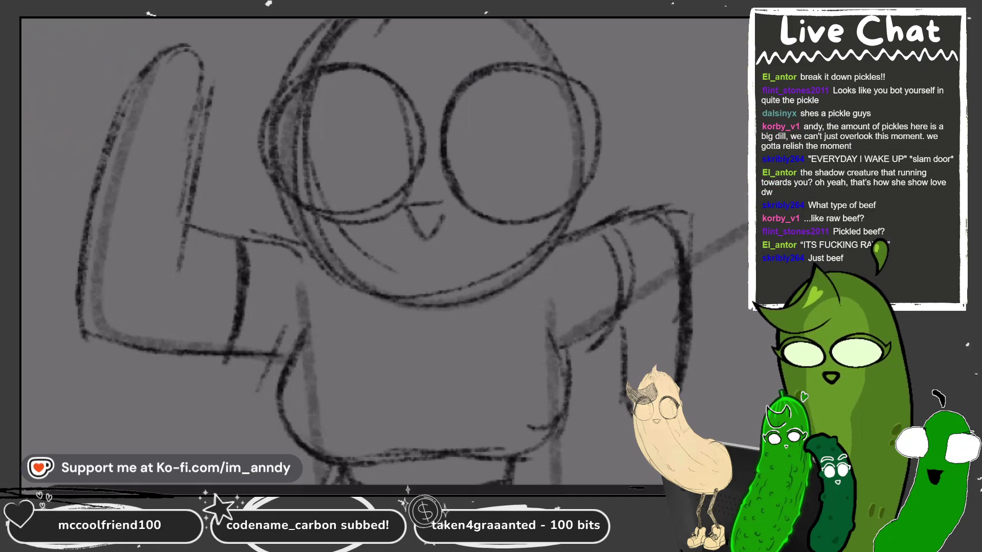
left_click_drag(443, 201, 405, 206)
left_click_drag(408, 208, 447, 209)
mouse_move(391, 66)
left_mouse_down()
mouse_move(256, 97)
mouse_move(240, 135)
mouse_move(222, 134)
mouse_move(274, 195)
left_mouse_up()
left_click_drag(448, 91, 557, 54)
left_click_drag(462, 69, 578, 71)
mouse_move(522, 51)
left_mouse_down()
mouse_move(616, 117)
mouse_move(616, 155)
left_mouse_up()
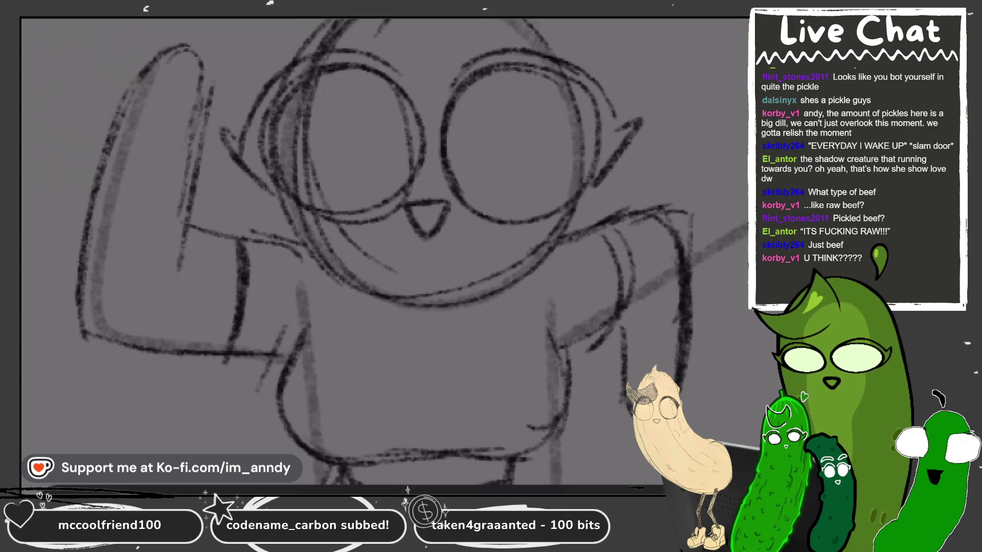
- Add a line and loop atop the raised arm and more strokes to its hand
scroll(383, 250, "down", 3)
left_click_drag(258, 25, 294, 120)
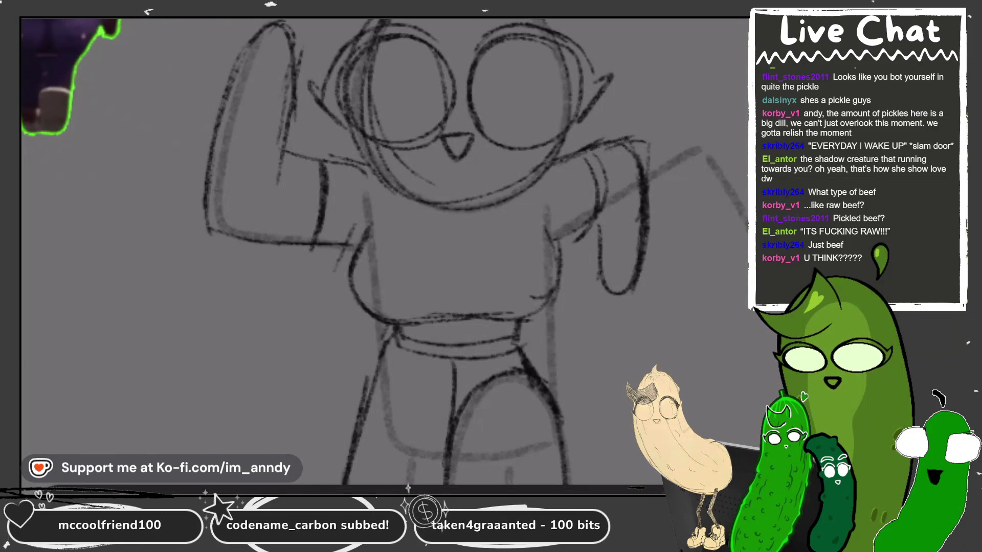
mouse_move(323, 23)
left_mouse_down()
mouse_move(322, 80)
mouse_move(313, 57)
left_mouse_up()
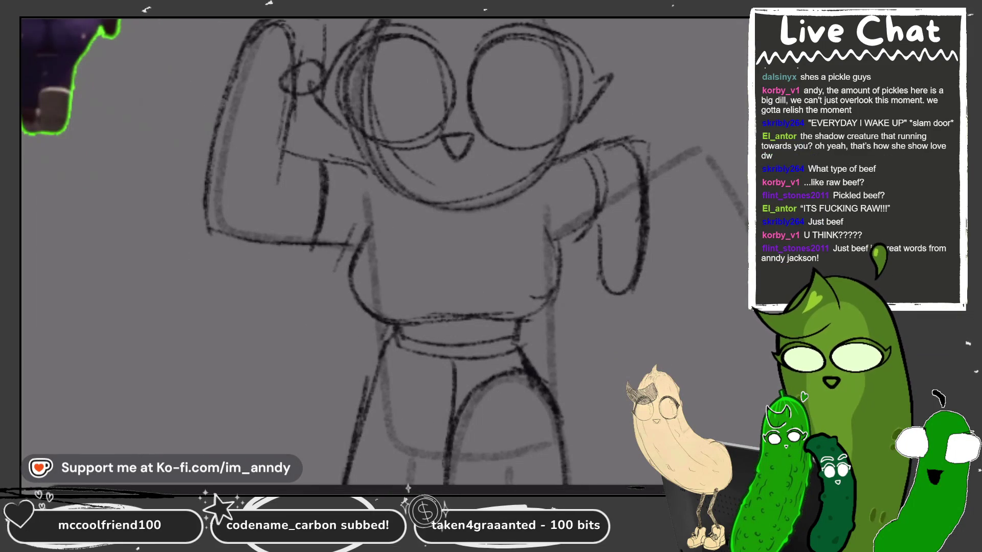
mouse_move(578, 240)
left_mouse_down()
mouse_move(583, 307)
mouse_move(641, 260)
left_mouse_up()
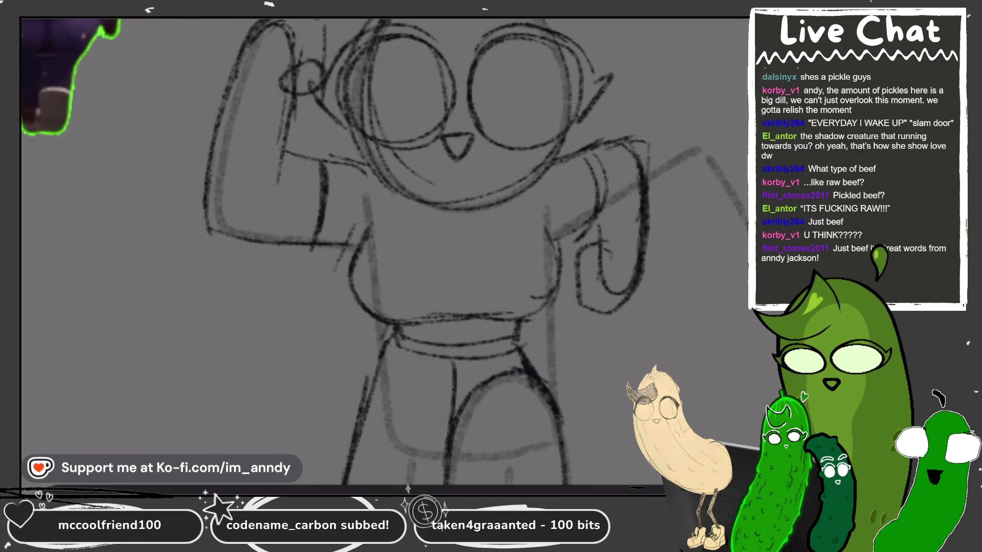
scroll(383, 251, "down", 3)
scroll(450, 307, "up", 3)
scroll(384, 250, "down", 3)
scroll(435, 205, "up", 3)
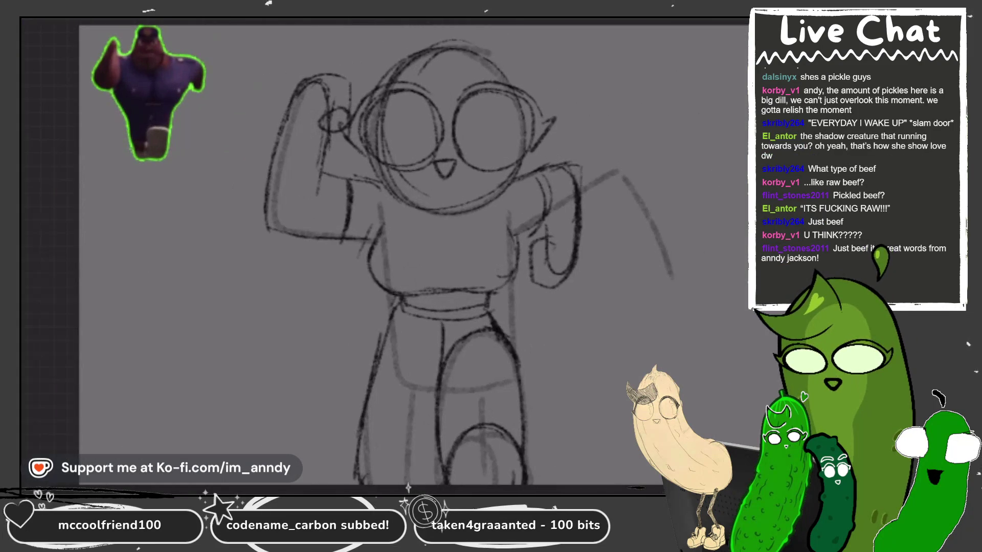
- Sketch strokes on top of the head and bring up the layer list
mouse_move(451, 51)
left_mouse_down()
mouse_move(403, 36)
mouse_move(374, 92)
left_mouse_up()
scroll(450, 204, "down", 2)
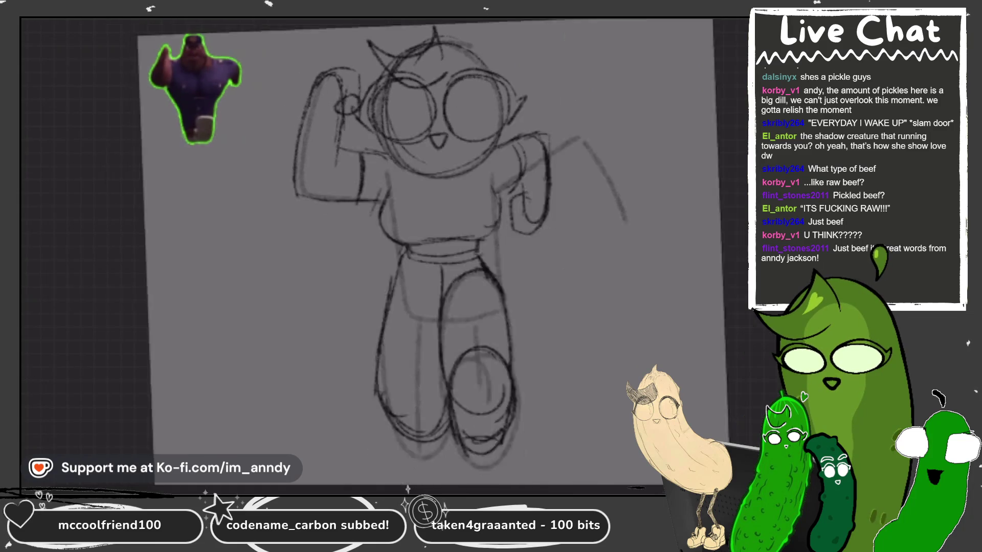
scroll(358, 250, "down", 2)
key("l")
scroll(337, 251, "down", 3)
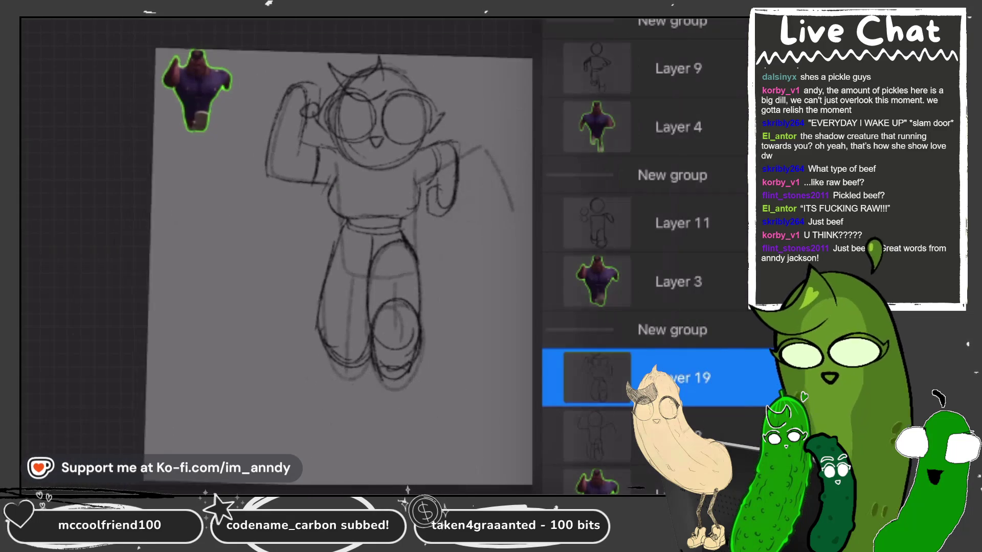
scroll(644, 256, "up", 5)
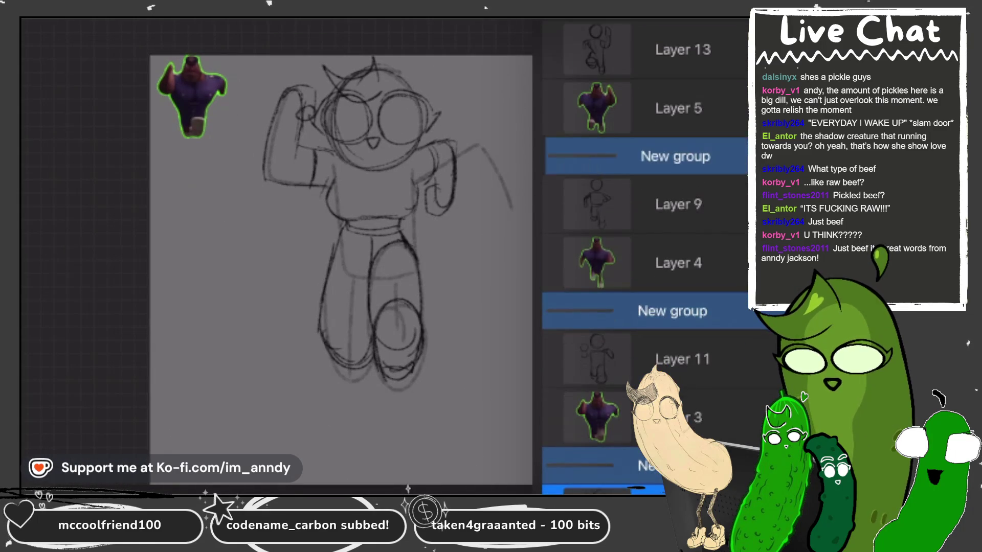
scroll(644, 255, "up", 5)
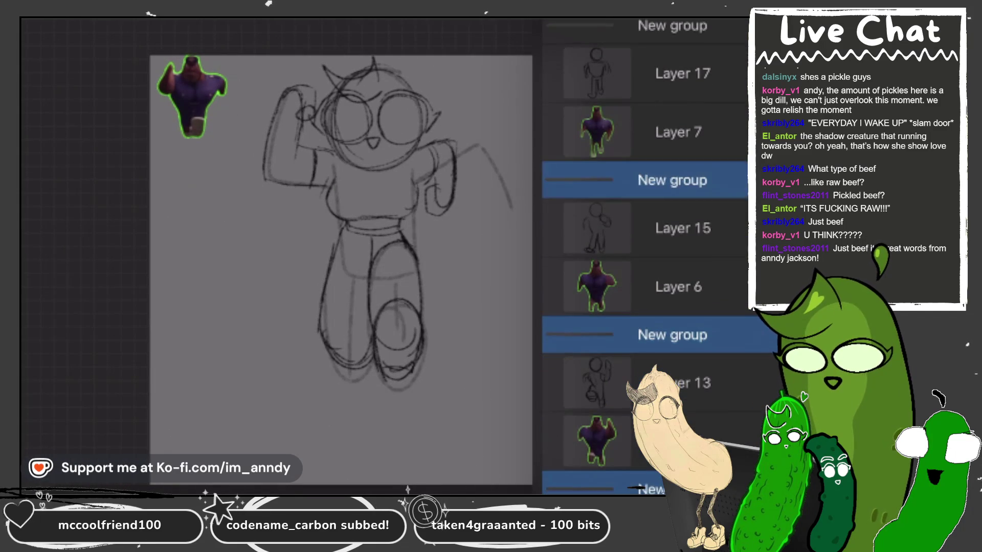
- Move the flexing-pose sketch lower on the canvas with Transform (V) and commit it
key("v")
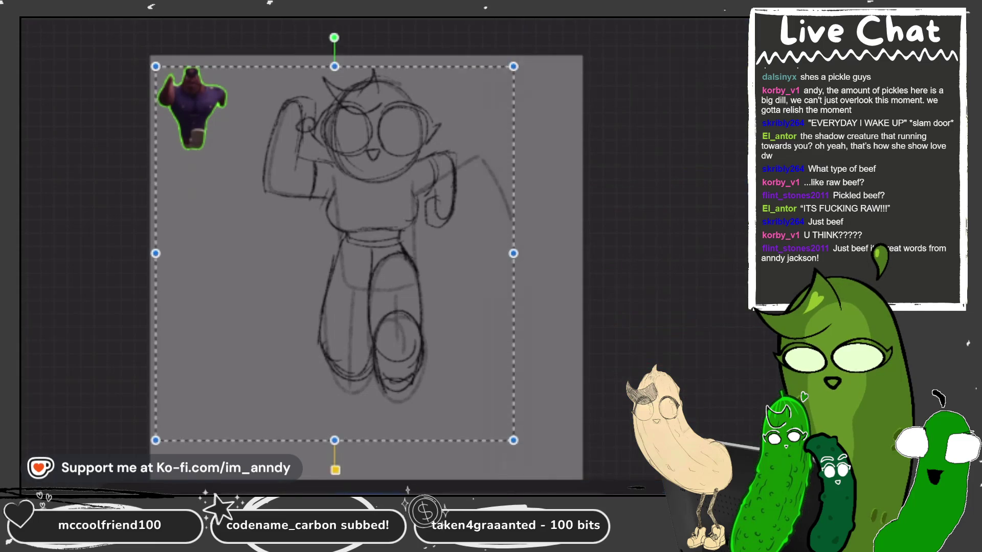
scroll(366, 266, "down", 3)
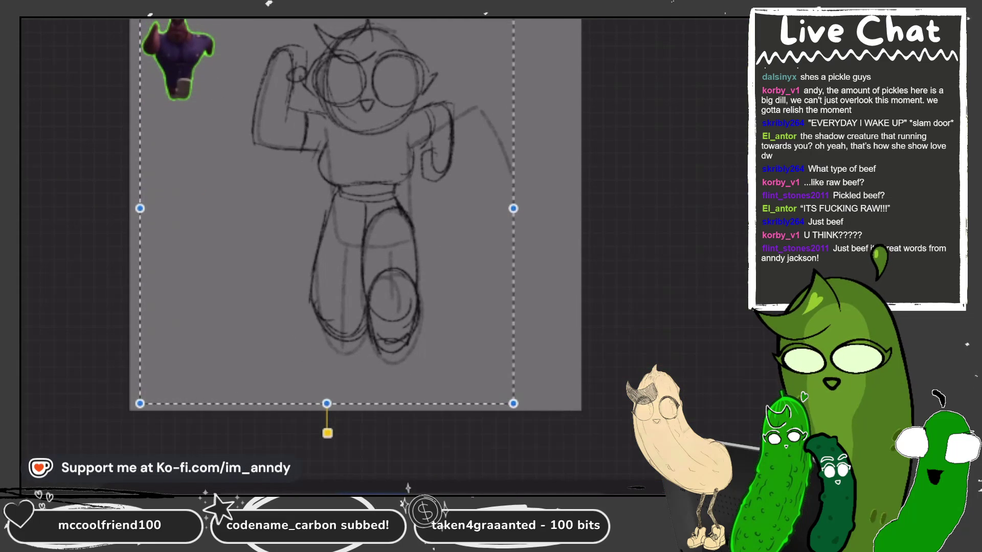
key("Return")
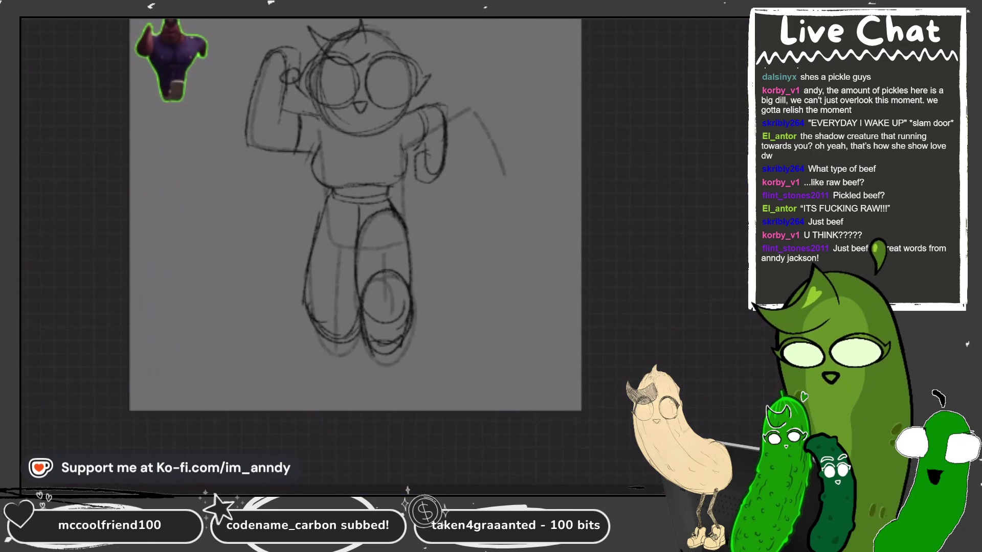
scroll(358, 215, "up", 2)
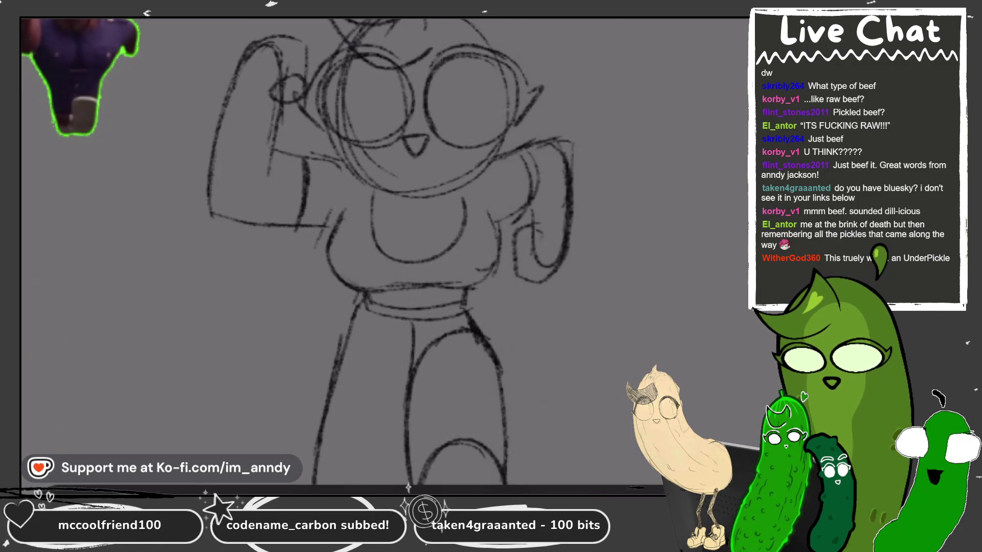
- Darken the head's lower outline and add neck and chest lines on the shirt
mouse_move(345, 149)
left_mouse_down()
mouse_move(399, 193)
mouse_move(498, 156)
left_mouse_up()
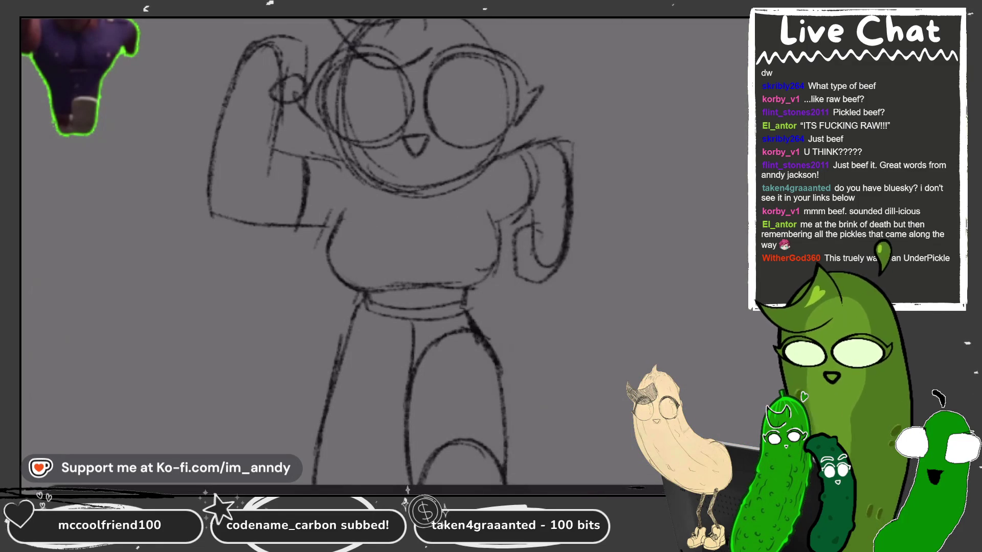
left_click_drag(395, 209, 393, 180)
left_click_drag(434, 213, 438, 189)
mouse_move(380, 199)
left_mouse_down()
mouse_move(388, 256)
mouse_move(428, 254)
mouse_move(456, 245)
mouse_move(460, 185)
mouse_move(449, 179)
left_mouse_up()
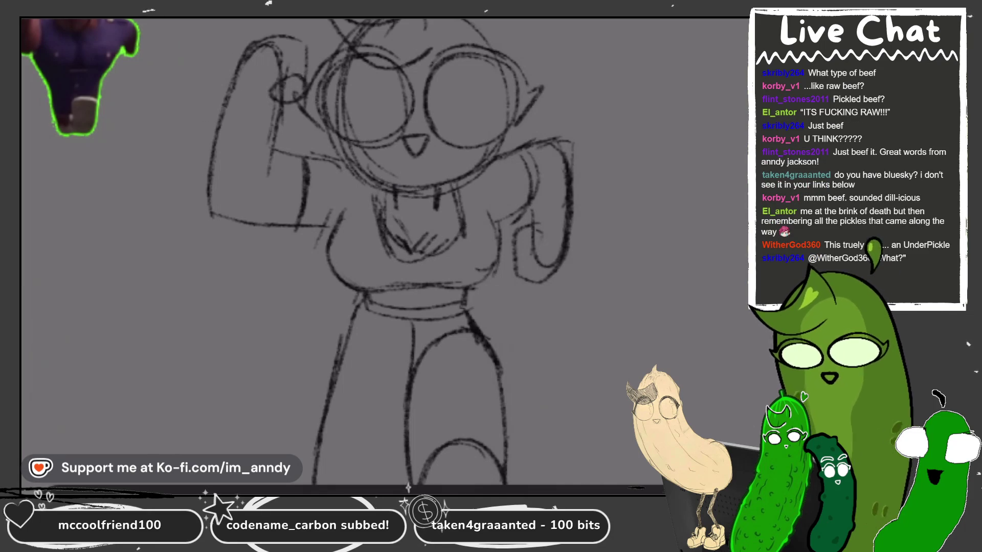
- Draw a heart above the character's head, redrawing it after one undo
scroll(389, 251, "down", 2)
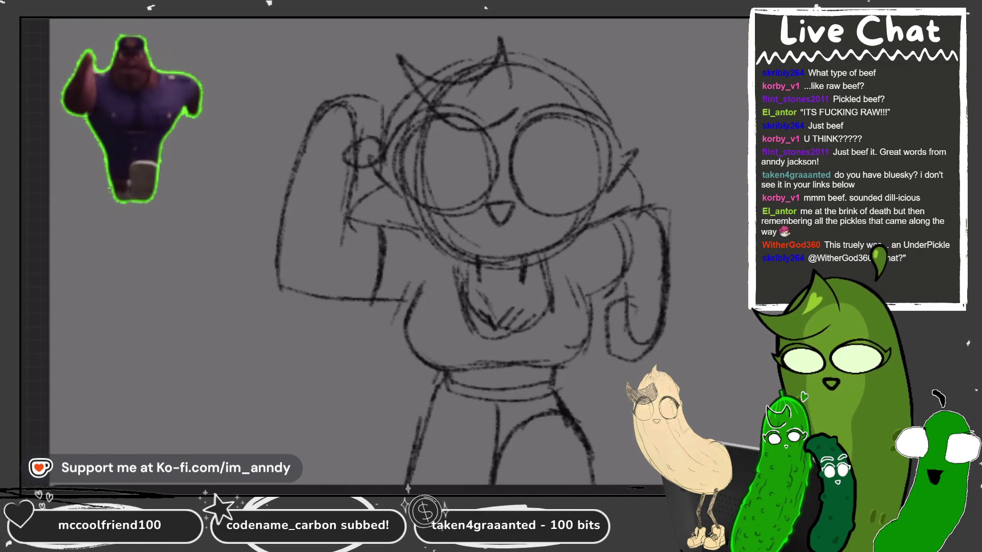
scroll(503, 27, "up", 2)
mouse_move(450, 132)
left_mouse_down()
mouse_move(468, 94)
mouse_move(461, 125)
left_mouse_up()
key("ctrl+z")
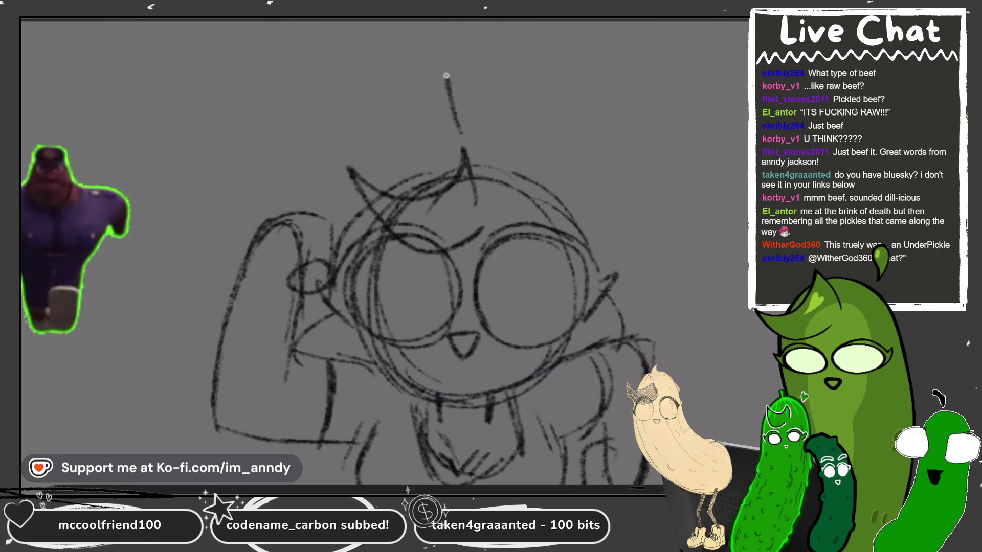
mouse_move(458, 138)
left_mouse_down()
mouse_move(488, 95)
mouse_move(463, 137)
mouse_move(503, 108)
mouse_move(466, 97)
mouse_move(455, 132)
mouse_move(500, 112)
mouse_move(453, 137)
mouse_move(465, 153)
left_mouse_up()
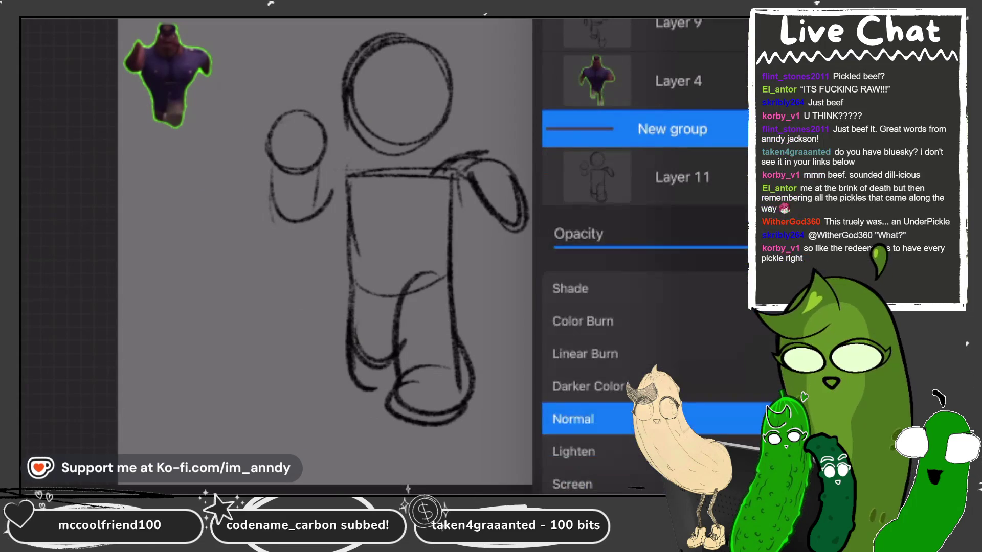
- Lower Layer 11's opacity to fade its sketch and ink the head circle over it
left_click_drag(736, 247, 576, 247)
left_click(680, 176)
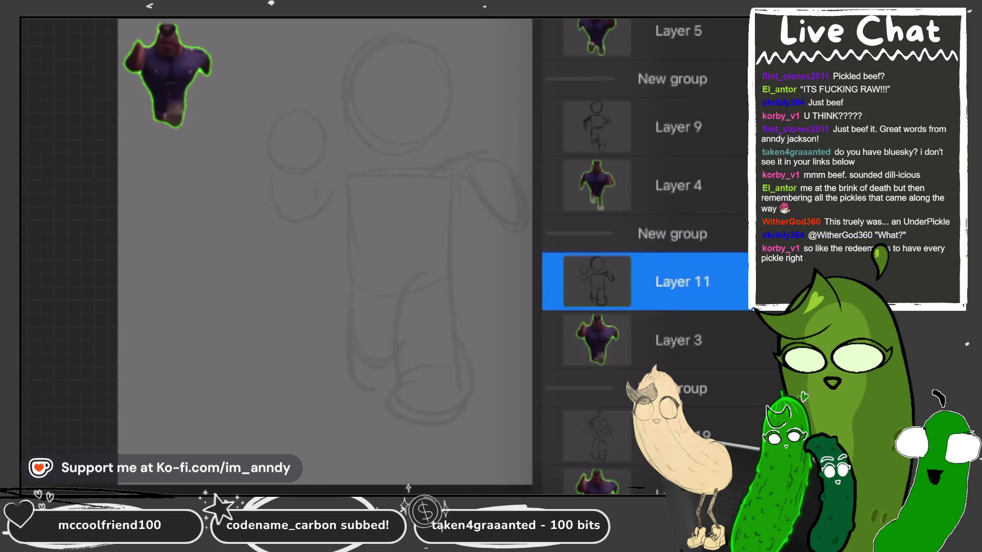
mouse_move(458, 34)
left_mouse_down()
mouse_move(340, 102)
mouse_move(527, 102)
mouse_move(358, 194)
mouse_move(506, 200)
left_mouse_up()
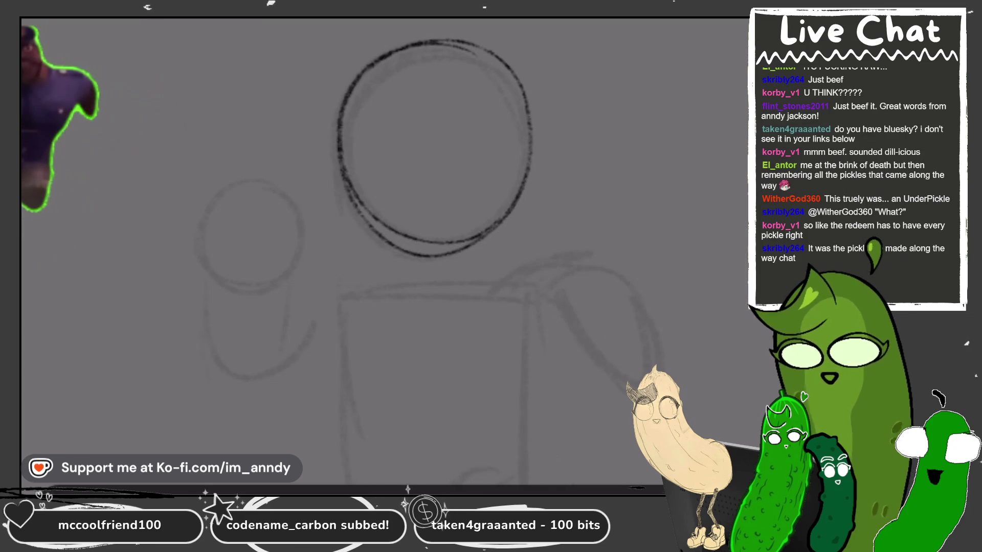
- Redraw the arm, forearm, wrist and raised fist in darker lines
mouse_move(378, 259)
left_mouse_down()
mouse_move(313, 280)
mouse_move(271, 327)
left_mouse_up()
key("ctrl+z")
left_click_drag(284, 278, 360, 261)
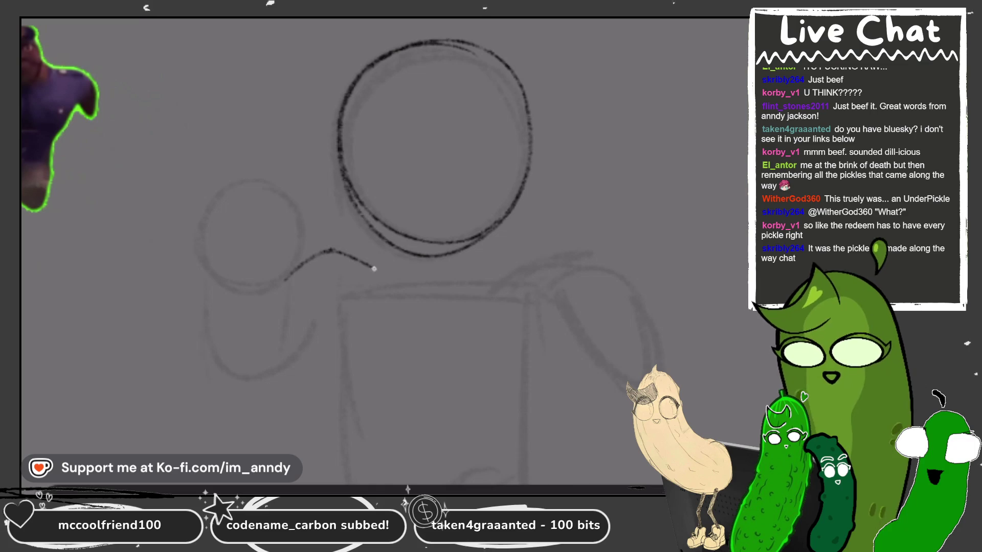
left_click_drag(279, 377, 347, 336)
mouse_move(275, 188)
left_mouse_down()
mouse_move(225, 244)
mouse_move(310, 251)
mouse_move(219, 220)
mouse_move(274, 287)
left_mouse_up()
left_click_drag(307, 246, 313, 252)
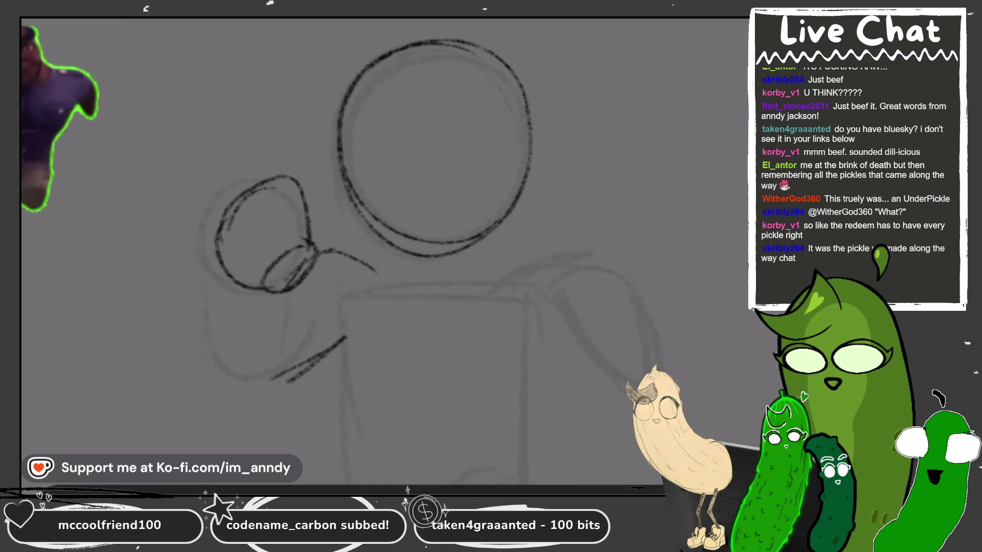
mouse_move(233, 240)
left_mouse_down()
mouse_move(219, 327)
mouse_move(270, 377)
mouse_move(290, 284)
left_mouse_up()
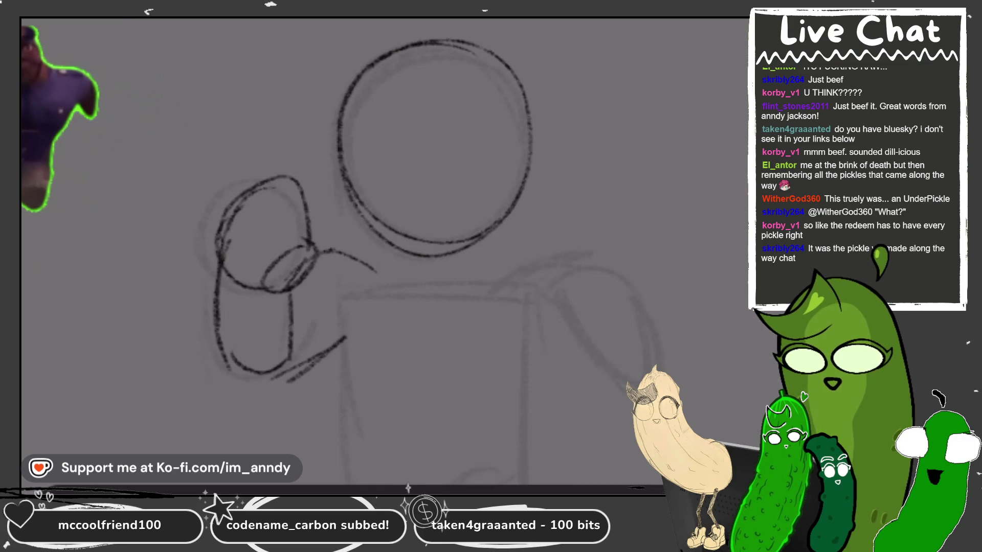
- Draw the shoulder line across and the right arm down to an outlined hand
key("ctrl+minus")
mouse_move(530, 220)
left_mouse_down()
mouse_move(474, 247)
mouse_move(522, 212)
left_mouse_up()
key("ctrl+z")
key("ctrl+z")
mouse_move(322, 218)
left_mouse_down()
mouse_move(500, 226)
mouse_move(530, 210)
mouse_move(532, 227)
mouse_move(593, 291)
left_mouse_up()
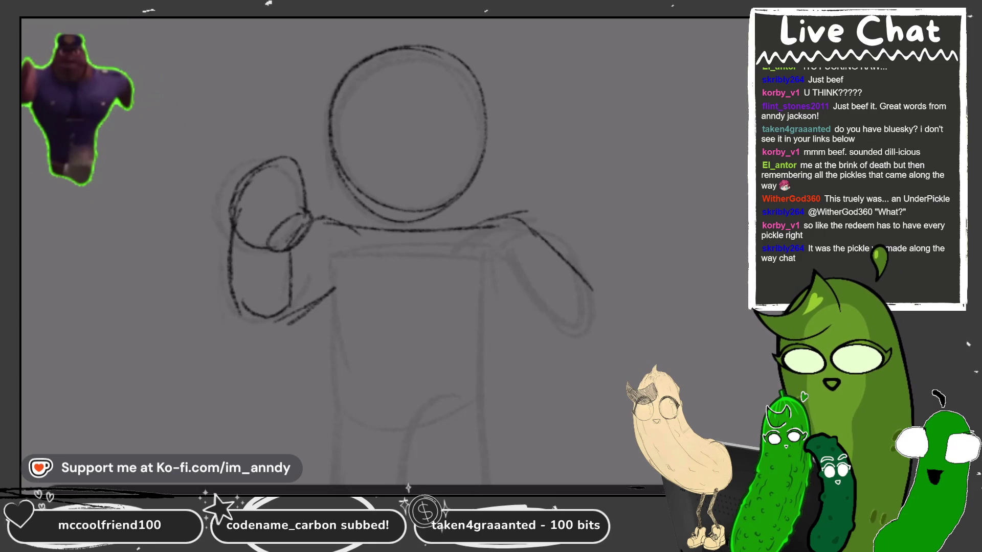
mouse_move(511, 258)
left_mouse_down()
mouse_move(466, 313)
mouse_move(546, 315)
left_mouse_up()
left_click_drag(509, 276, 564, 318)
mouse_move(574, 275)
left_mouse_down()
mouse_move(582, 321)
mouse_move(569, 338)
left_mouse_up()
left_click_drag(542, 312, 555, 329)
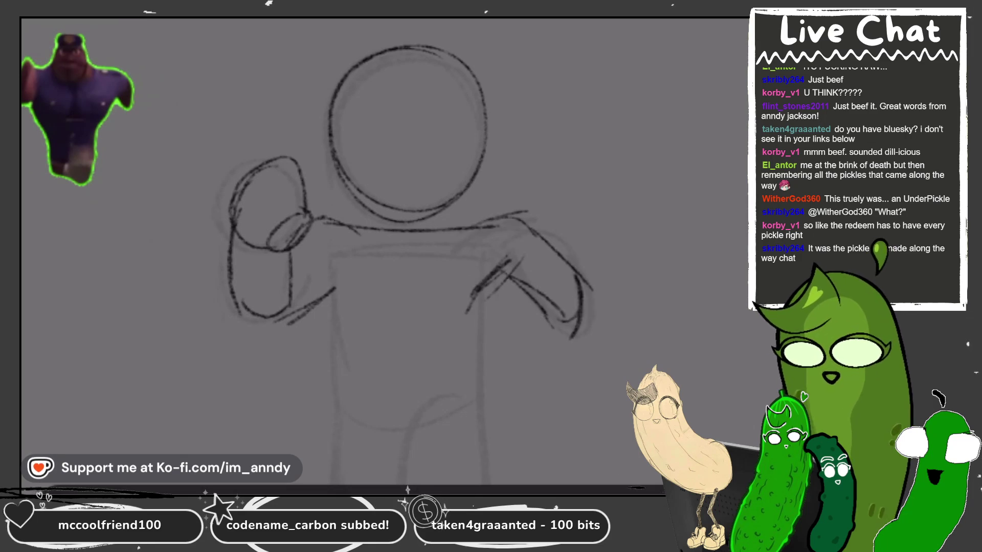
scroll(384, 230, "up", 2)
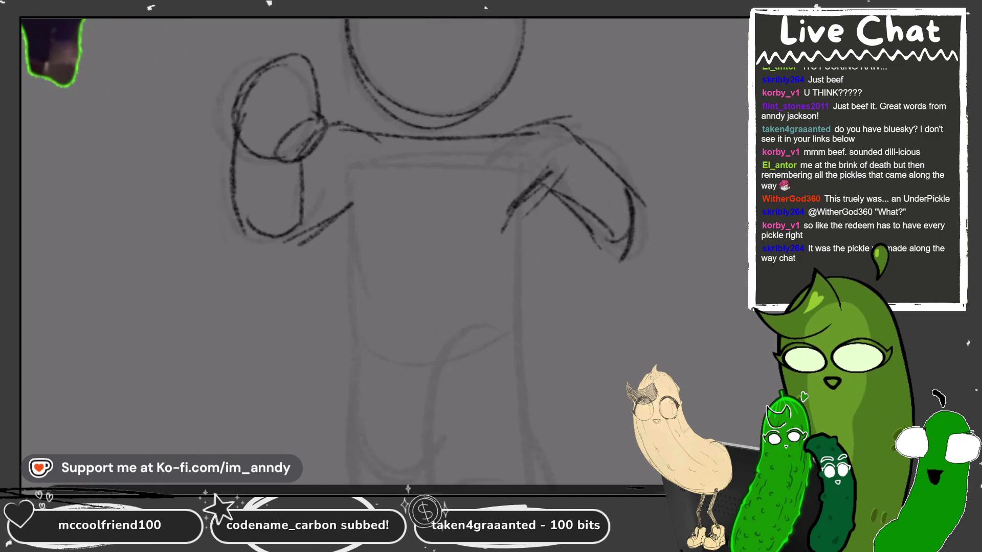
scroll(389, 133, "down", 1)
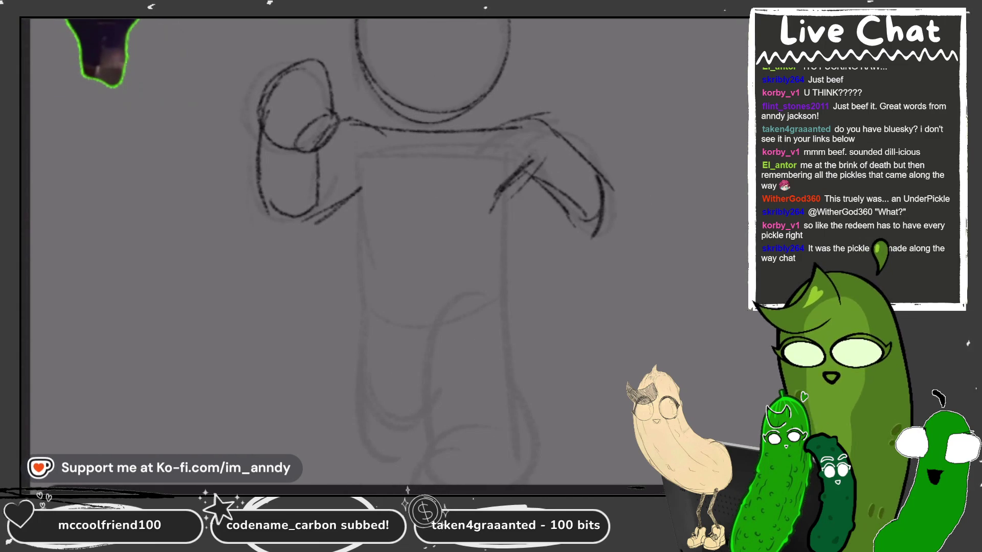
scroll(409, 153, "up", 1)
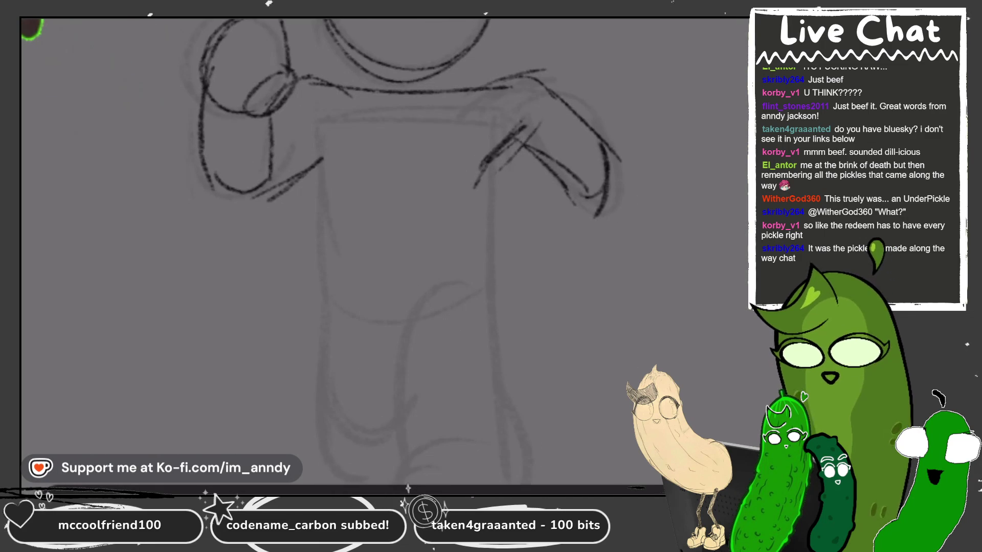
- Sketch the chest curve, torso sides, neck and right shoulder lines below the head
mouse_move(342, 101)
left_mouse_down()
mouse_move(307, 153)
mouse_move(322, 204)
mouse_move(474, 204)
left_mouse_up()
mouse_move(492, 141)
left_mouse_down()
mouse_move(503, 173)
mouse_move(483, 202)
left_mouse_up()
mouse_move(360, 100)
left_mouse_down()
mouse_move(364, 135)
mouse_move(404, 157)
left_mouse_up()
left_click_drag(448, 91, 453, 156)
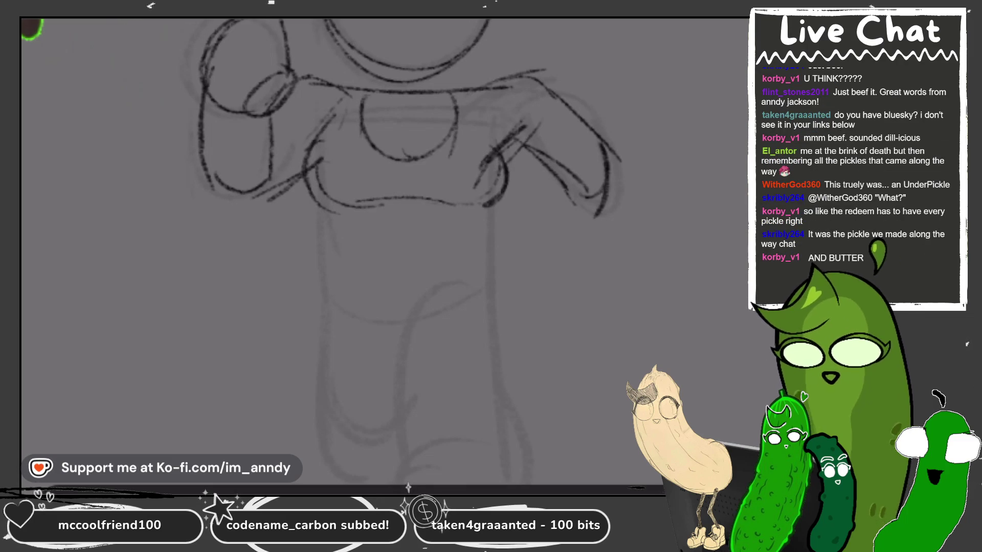
scroll(404, 205, "up", 5)
left_click_drag(372, 180, 375, 210)
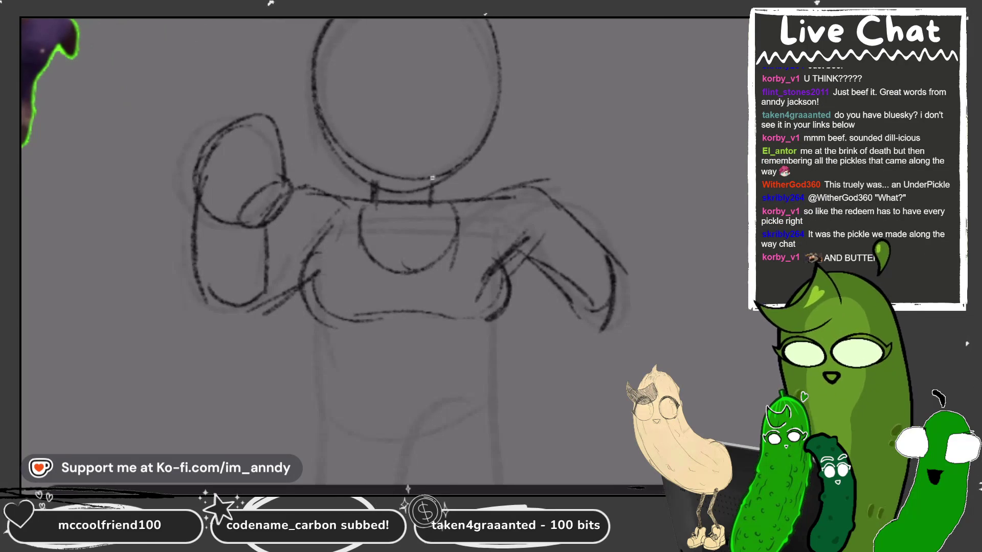
left_click_drag(442, 189, 489, 196)
scroll(404, 204, "down", 5)
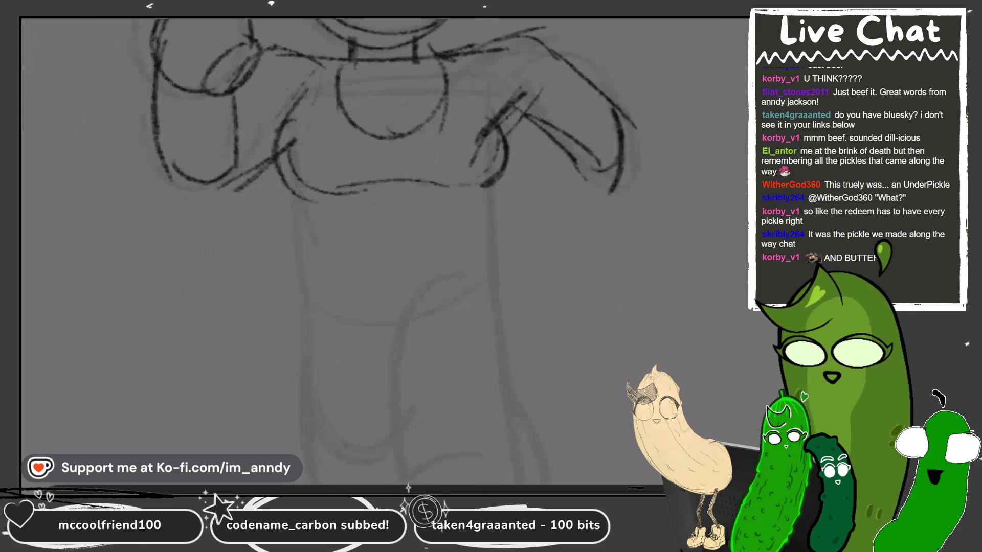
left_click_drag(336, 200, 338, 234)
mouse_move(419, 190)
left_mouse_down()
mouse_move(492, 180)
mouse_move(504, 167)
left_mouse_up()
key("ctrl+z")
key("ctrl+z")
key("ctrl+z")
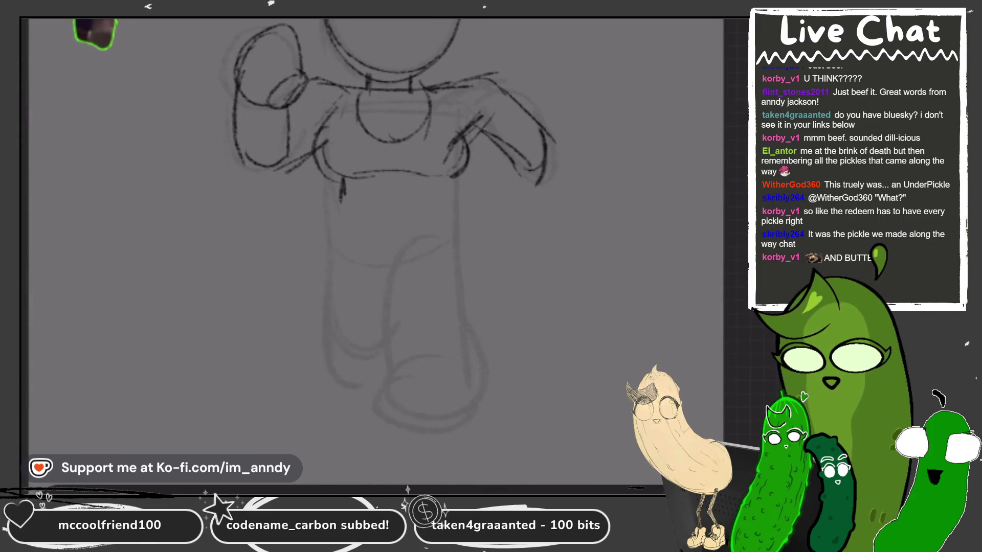
- Draw the belt across the waist and the left leg curving down into the foot
left_click_drag(348, 180, 351, 198)
left_click_drag(428, 177, 431, 198)
mouse_move(344, 202)
left_mouse_down()
mouse_move(447, 196)
mouse_move(340, 199)
left_mouse_up()
mouse_move(347, 179)
left_mouse_down()
mouse_move(348, 214)
mouse_move(435, 203)
left_mouse_up()
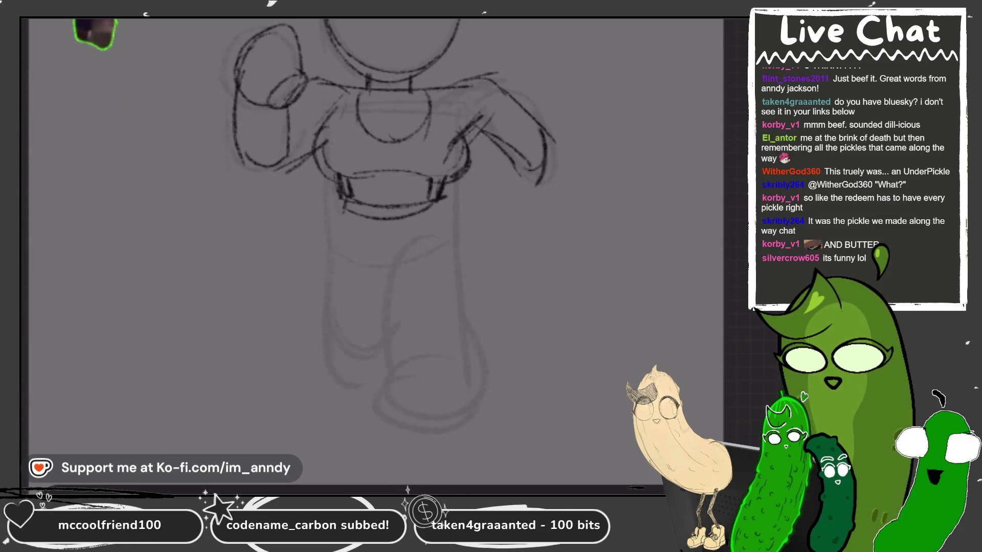
mouse_move(342, 203)
left_mouse_down()
mouse_move(318, 332)
mouse_move(358, 388)
left_mouse_up()
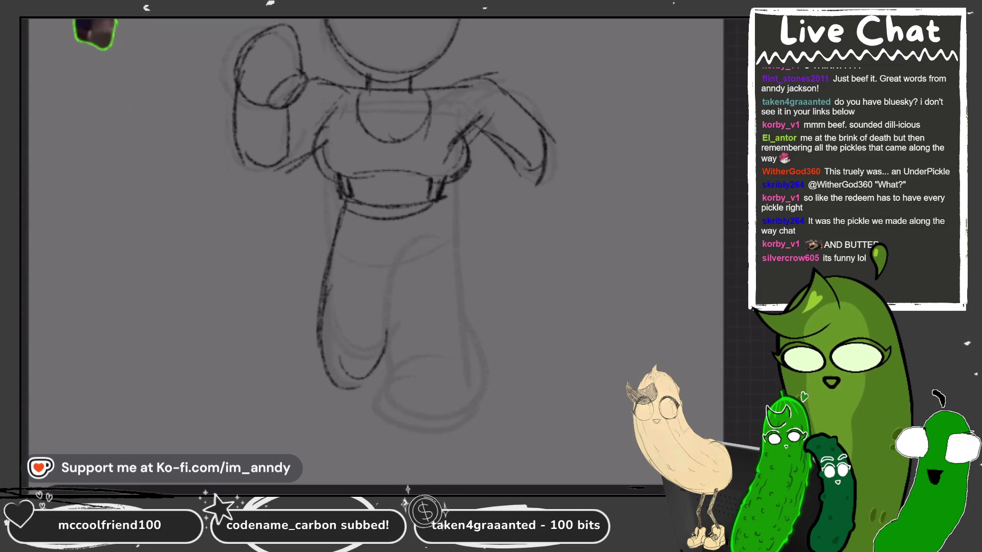
key("ctrl+z")
left_click_drag(341, 204, 338, 354)
key("ctrl+z")
mouse_move(341, 210)
left_mouse_down()
mouse_move(330, 289)
mouse_move(377, 378)
left_mouse_up()
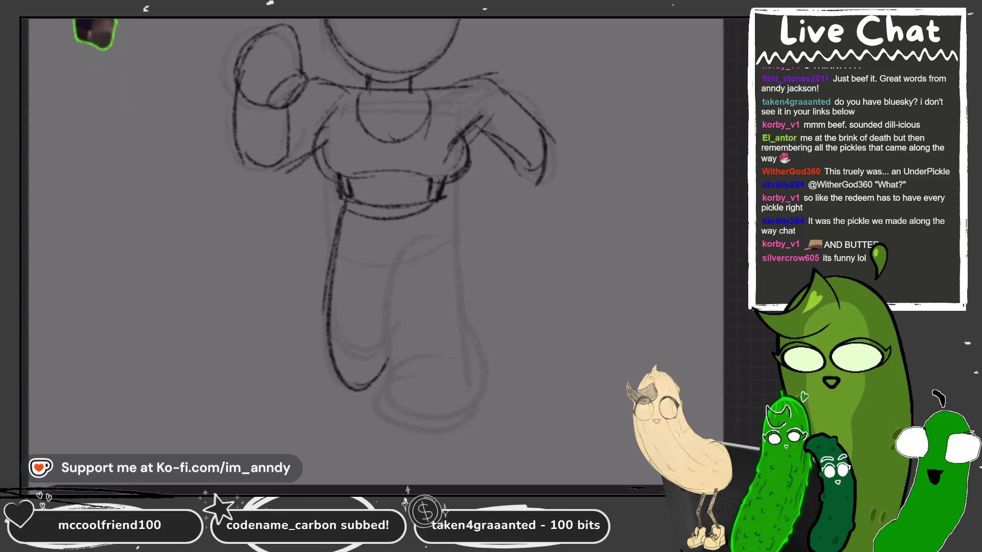
- Draw the right leg below the belt, then select Layer 19 in the layer list
left_click_drag(398, 233, 391, 378)
left_click_drag(394, 275, 389, 377)
key("ctrl+z")
key("ctrl+z")
left_click_drag(413, 225, 389, 287)
mouse_move(404, 228)
left_mouse_down()
mouse_move(458, 244)
mouse_move(377, 332)
left_mouse_up()
left_click_drag(391, 271, 381, 352)
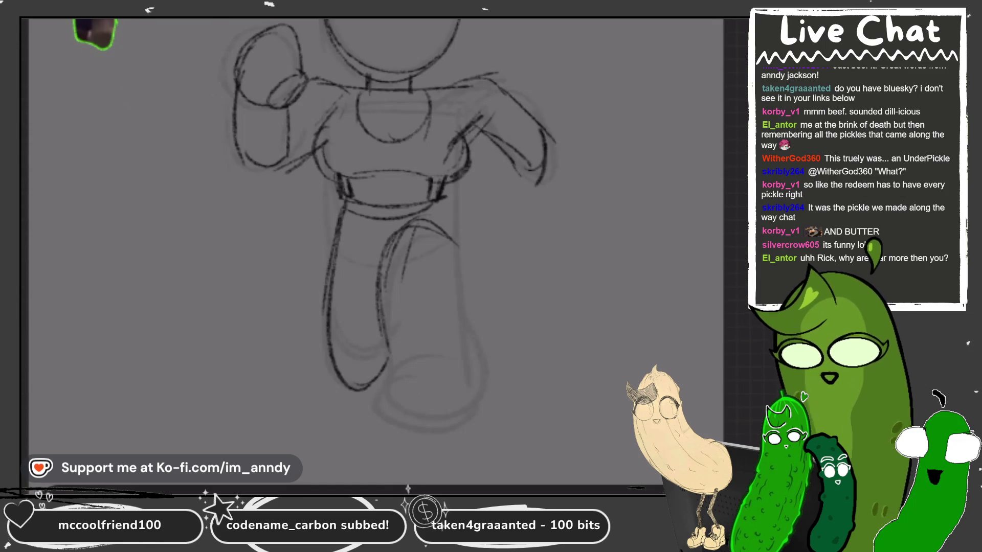
left_click(673, 296)
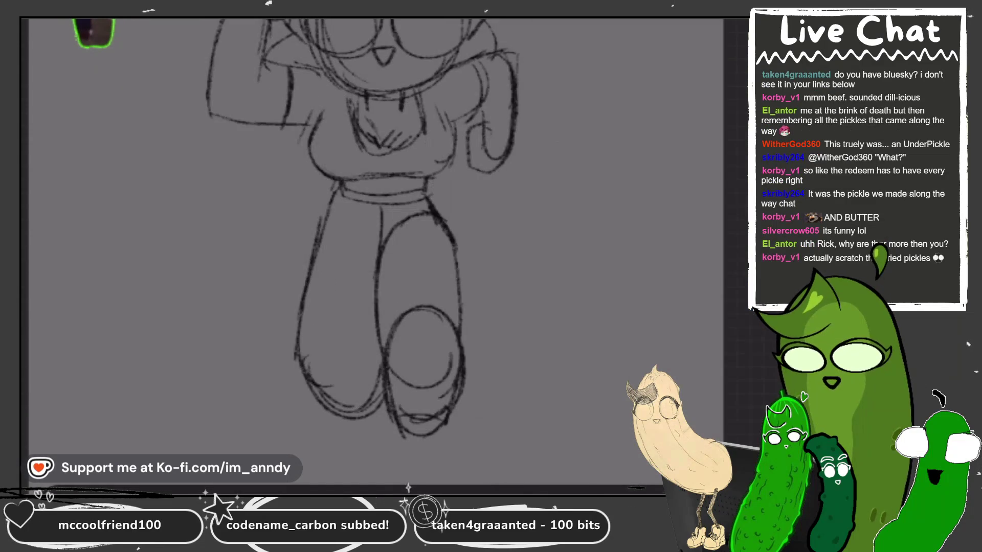
left_click(613, 344)
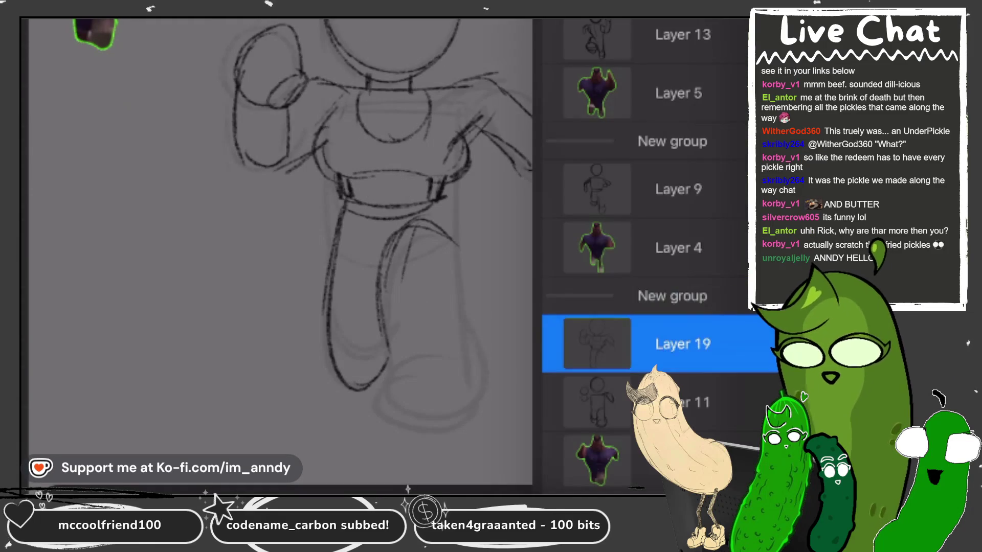
- Finish the fist-raised pose's outer leg lines and foot curve, and add strokes to the right hand
mouse_move(440, 353)
left_mouse_down()
mouse_move(381, 395)
mouse_move(432, 353)
mouse_move(387, 383)
mouse_move(466, 404)
left_mouse_up()
left_click_drag(459, 238, 478, 372)
left_click_drag(465, 276, 479, 386)
left_click_drag(468, 234, 419, 284)
left_click_drag(435, 194, 460, 269)
scroll(460, 268, "up", 3)
mouse_move(526, 278)
left_mouse_down()
mouse_move(544, 310)
mouse_move(562, 309)
left_mouse_up()
scroll(562, 309, "up", 2)
scroll(307, 102, "up", 1)
- Give the head round glasses, a beak, pointed ears and hair, plus a forehead arc and left edge
mouse_move(352, 77)
left_mouse_down()
mouse_move(307, 176)
mouse_move(364, 76)
left_mouse_up()
mouse_move(511, 76)
left_mouse_down()
mouse_move(424, 147)
mouse_move(491, 77)
left_mouse_up()
mouse_move(405, 156)
left_mouse_down()
mouse_move(377, 160)
mouse_move(415, 162)
mouse_move(460, 208)
left_mouse_up()
left_click_drag(442, 66, 467, 66)
left_click_drag(342, 30, 430, 130)
left_click_drag(414, 128, 470, 100)
mouse_move(409, 49)
left_mouse_down()
mouse_move(325, 104)
mouse_move(314, 200)
left_mouse_up()
mouse_move(317, 197)
left_mouse_down()
mouse_move(266, 240)
mouse_move(279, 271)
left_mouse_up()
- Sketch the raised hand, redo a stray right-side stroke, and add a V-shaped chest line
mouse_move(590, 97)
left_mouse_down()
mouse_move(616, 127)
mouse_move(632, 182)
left_mouse_up()
key("ctrl+z")
key("ctrl+z")
mouse_move(583, 138)
left_mouse_down()
mouse_move(609, 161)
mouse_move(616, 246)
mouse_move(642, 257)
left_mouse_up()
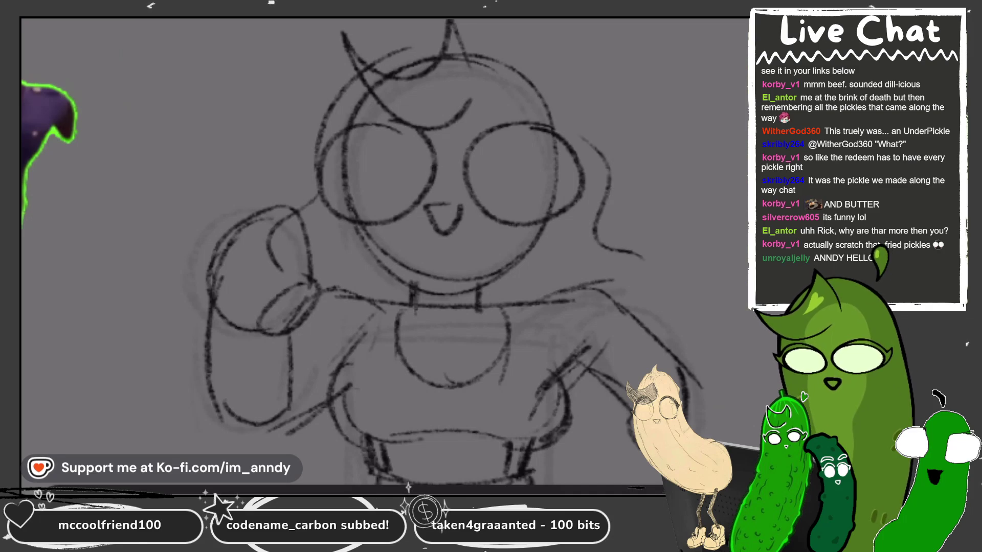
left_click_drag(424, 357, 443, 380)
mouse_move(467, 357)
left_mouse_down()
mouse_move(450, 380)
mouse_move(471, 357)
left_mouse_up()
scroll(471, 358, "down", 1)
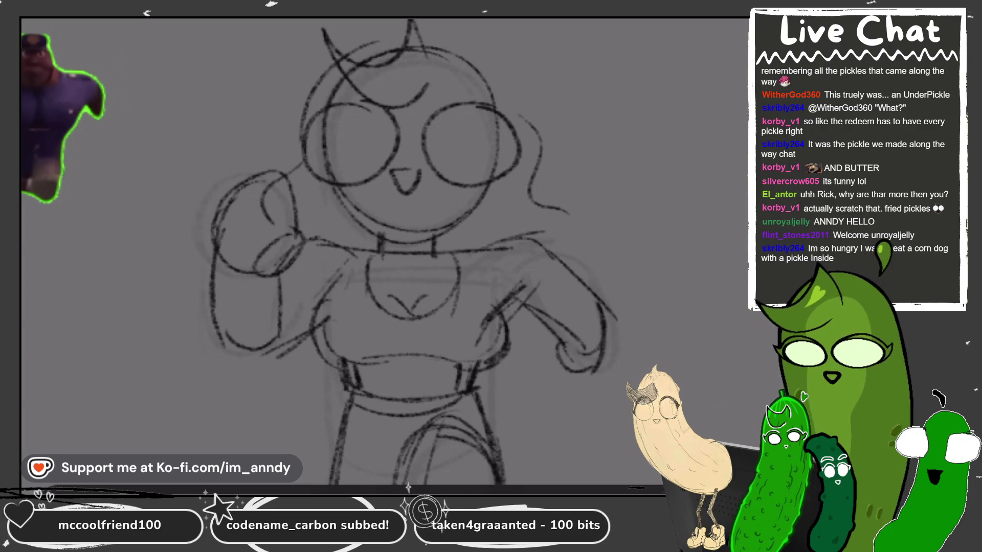
- Erase and redraw the arm-raised pose's lower left leg into the foot, then play the frames back
scroll(343, 255, "down", 5)
scroll(343, 255, "up", 3)
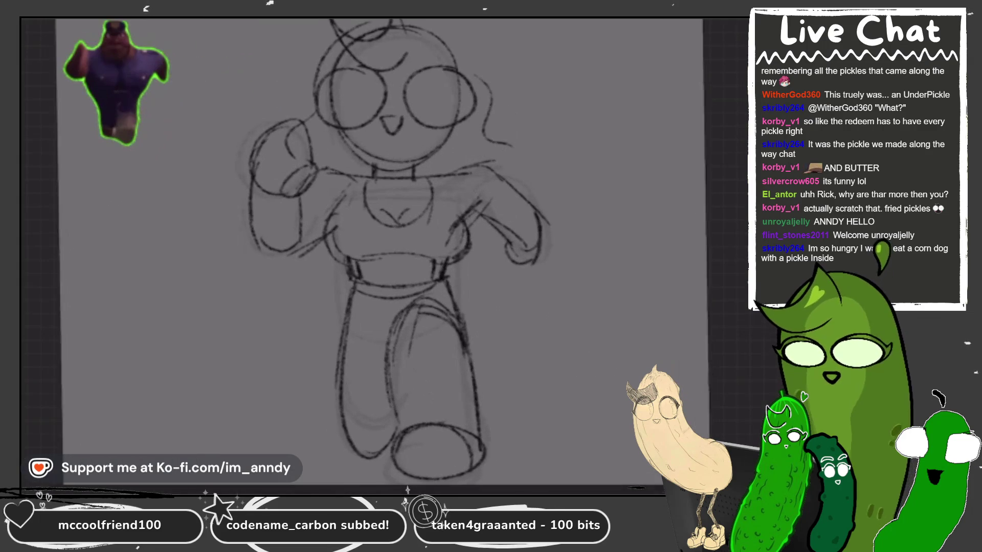
scroll(379, 215, "down", 1)
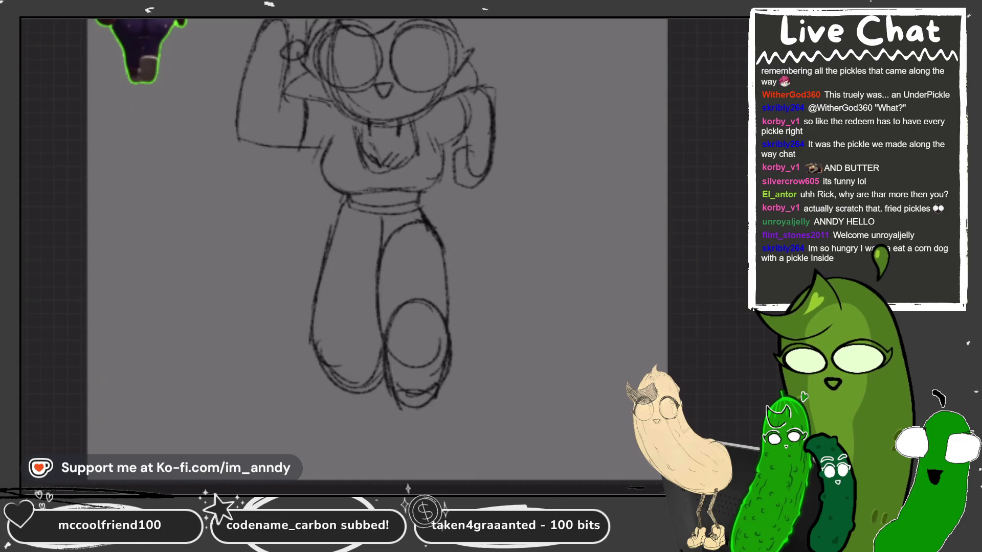
left_click_drag(324, 371, 380, 383)
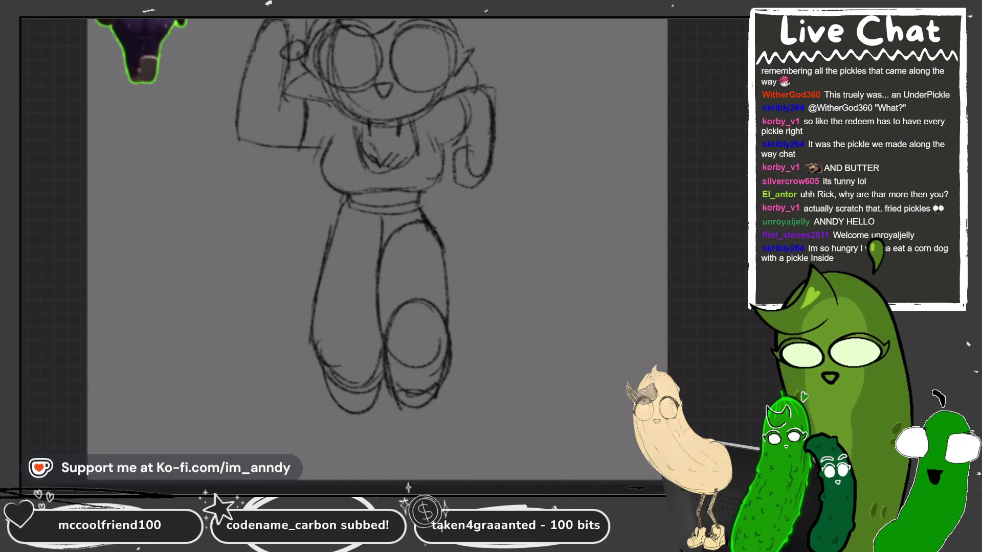
left_click_drag(312, 306, 361, 346)
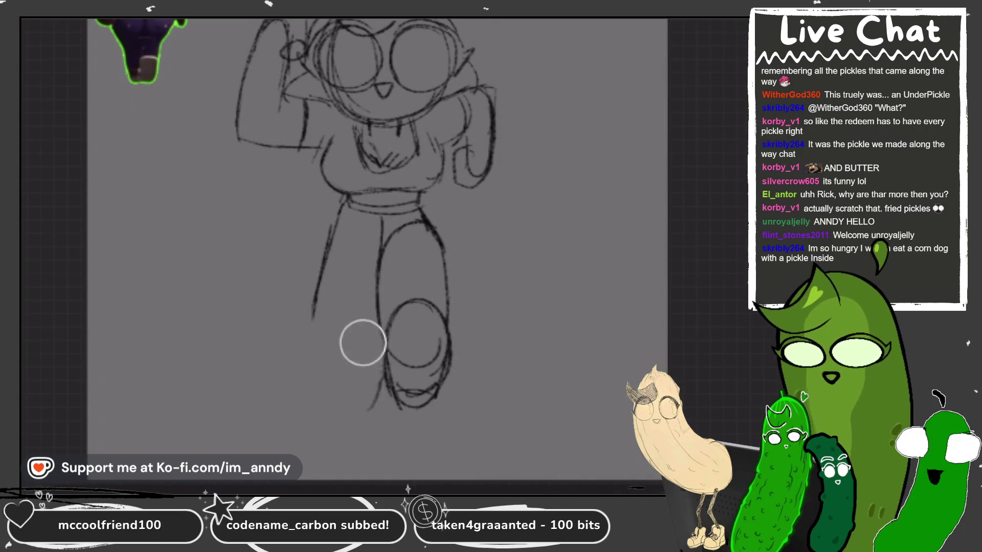
mouse_move(312, 304)
left_mouse_down()
mouse_move(319, 335)
mouse_move(367, 349)
mouse_move(357, 387)
mouse_move(371, 365)
left_mouse_up()
key("space")
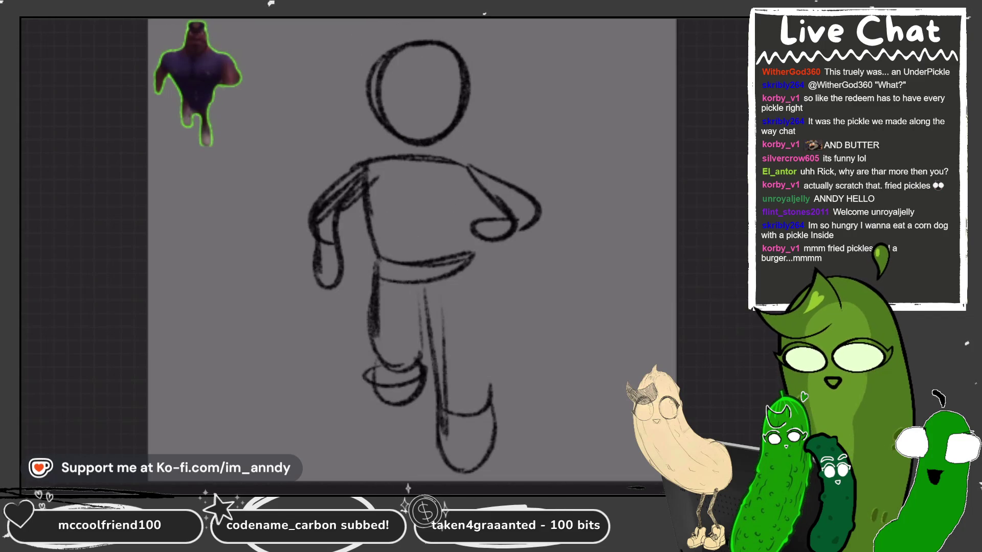
- Trace the head outline in darker pencil with round glasses, a triangular beak and a retraced chin
scroll(644, 245, "down", 3)
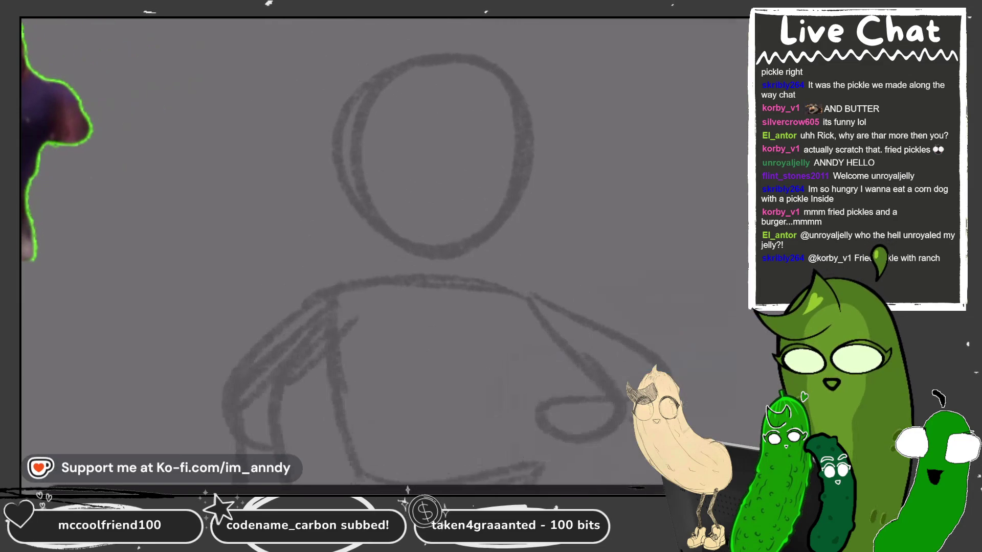
mouse_move(389, 106)
left_mouse_down()
mouse_move(422, 142)
mouse_move(409, 203)
mouse_move(398, 109)
left_mouse_up()
mouse_move(521, 100)
left_mouse_down()
mouse_move(443, 159)
mouse_move(538, 120)
mouse_move(542, 177)
mouse_move(463, 107)
left_mouse_up()
key("ctrl+z")
mouse_move(422, 185)
left_mouse_down()
mouse_move(436, 204)
mouse_move(448, 183)
left_mouse_up()
left_click_drag(443, 58, 333, 118)
mouse_move(353, 104)
left_mouse_down()
mouse_move(424, 49)
mouse_move(509, 74)
mouse_move(356, 104)
mouse_move(490, 56)
left_mouse_up()
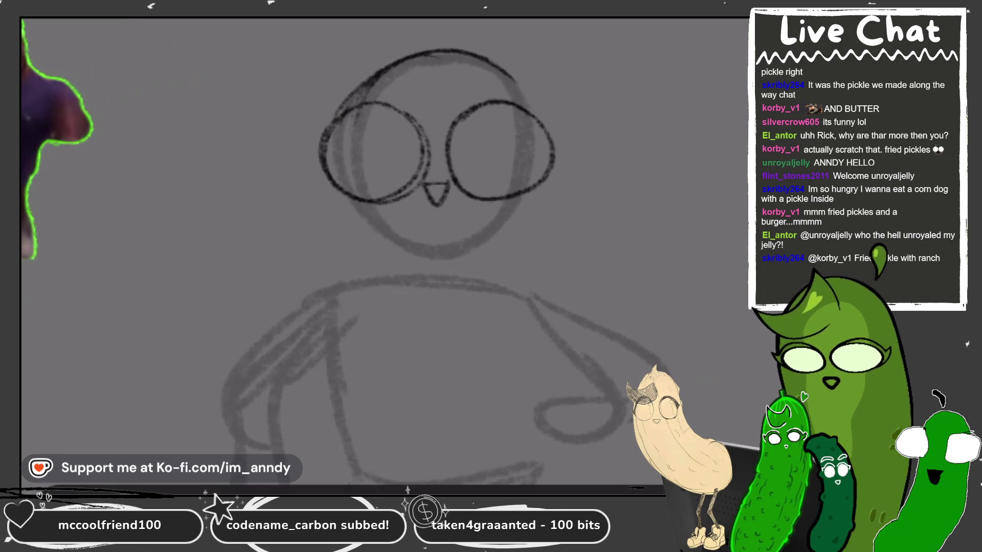
mouse_move(360, 203)
left_mouse_down()
mouse_move(477, 253)
mouse_move(527, 194)
left_mouse_up()
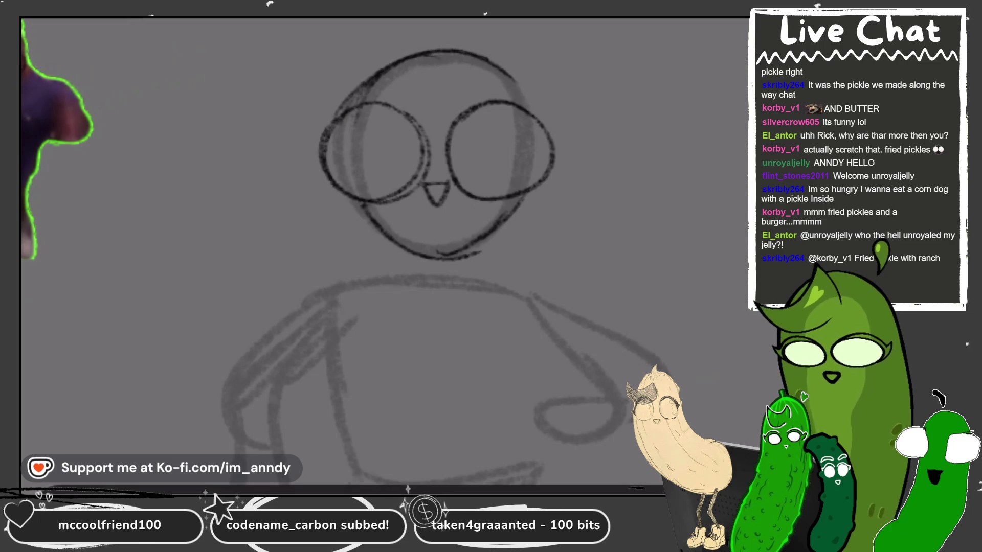
left_click_drag(508, 71, 537, 112)
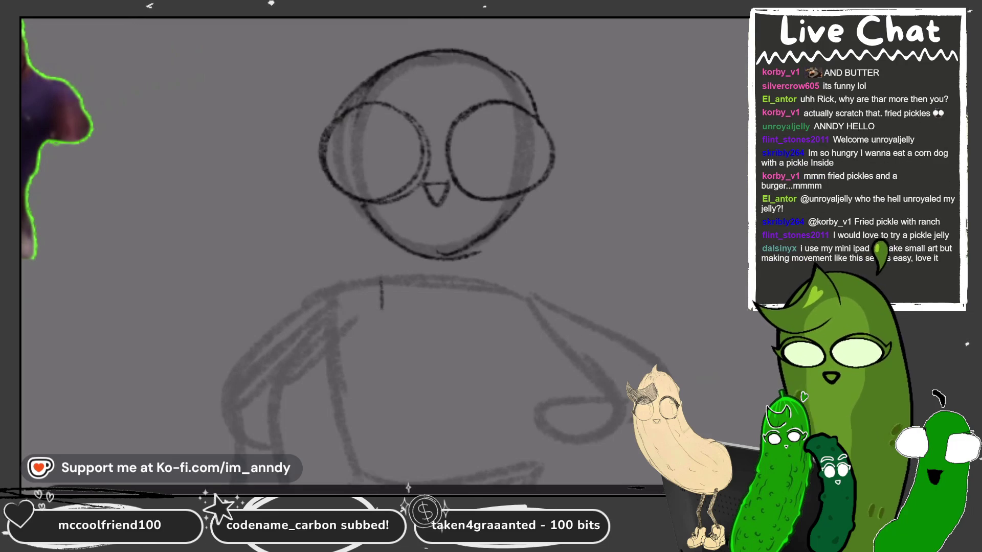
- Draw both sides of the neck, a collar line joining them, and the left shoulder line
left_click_drag(401, 246, 410, 285)
left_click_drag(472, 244, 465, 281)
left_click_drag(396, 275, 462, 281)
scroll(409, 204, "down", 3)
left_click_drag(395, 226, 335, 228)
scroll(408, 195, "up", 2)
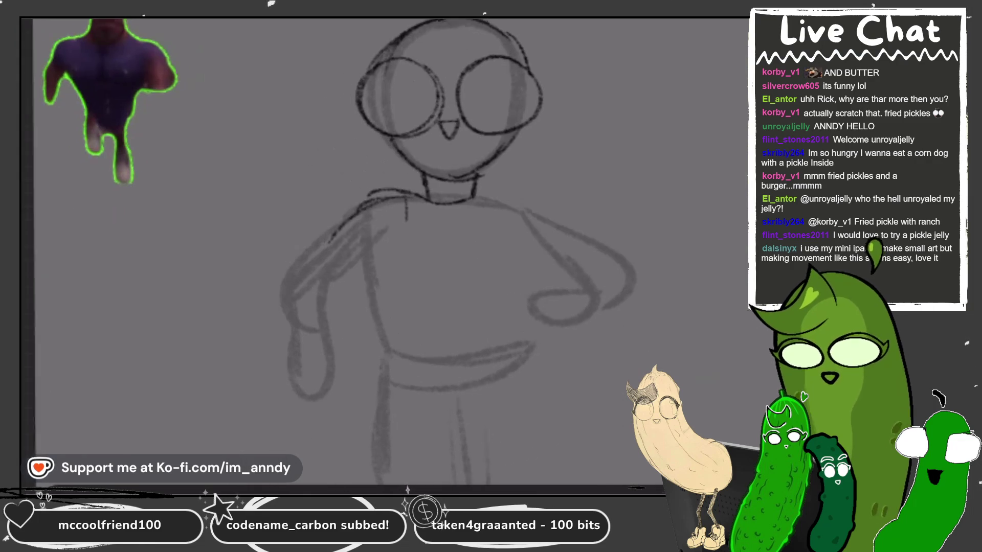
left_click_drag(401, 190, 296, 255)
- Sketch the left arm's outer, inner and bottom edges and a darkened diagonal torso line
left_click_drag(382, 244, 322, 281)
mouse_move(385, 241)
left_mouse_down()
mouse_move(339, 276)
mouse_move(289, 343)
left_mouse_up()
left_click_drag(292, 274, 289, 348)
left_click_drag(337, 278, 336, 330)
mouse_move(332, 282)
left_mouse_down()
mouse_move(330, 329)
mouse_move(352, 363)
left_mouse_up()
left_click_drag(295, 377, 345, 379)
left_click_drag(375, 251, 403, 342)
left_click_drag(362, 256, 407, 346)
- Draw the U-shaped neckline, torso folds, bust contour, waistline and the left side of the pants
mouse_move(413, 200)
left_mouse_down()
mouse_move(450, 262)
mouse_move(484, 193)
mouse_move(481, 249)
left_mouse_up()
left_click_drag(392, 244, 370, 284)
mouse_move(386, 301)
left_mouse_down()
mouse_move(417, 310)
mouse_move(520, 295)
left_mouse_up()
mouse_move(489, 197)
left_mouse_down()
mouse_move(537, 245)
mouse_move(500, 340)
left_mouse_up()
left_click_drag(496, 305, 494, 341)
mouse_move(384, 344)
left_mouse_down()
mouse_move(442, 348)
mouse_move(508, 332)
left_mouse_up()
left_click_drag(409, 357, 409, 208)
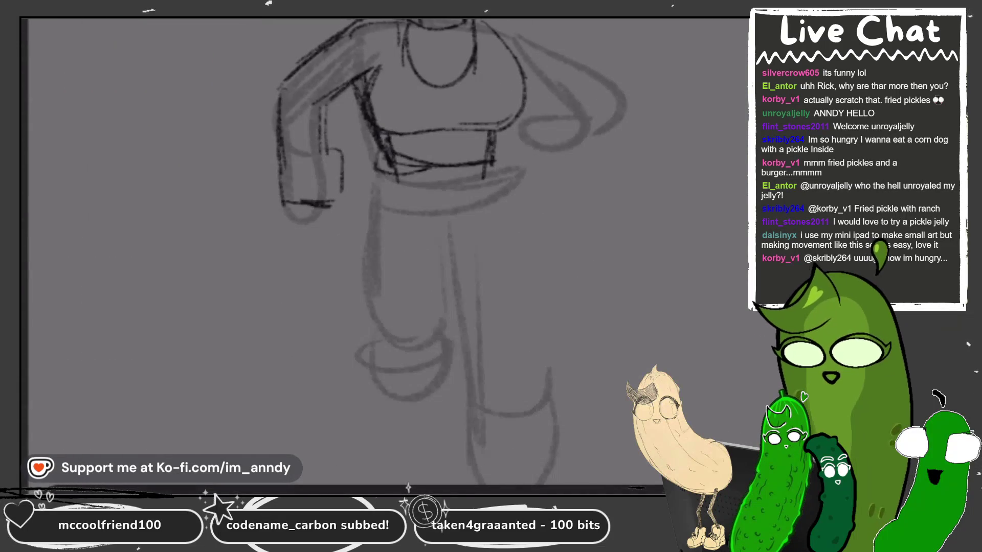
mouse_move(378, 179)
left_mouse_down()
mouse_move(367, 325)
mouse_move(382, 361)
left_mouse_up()
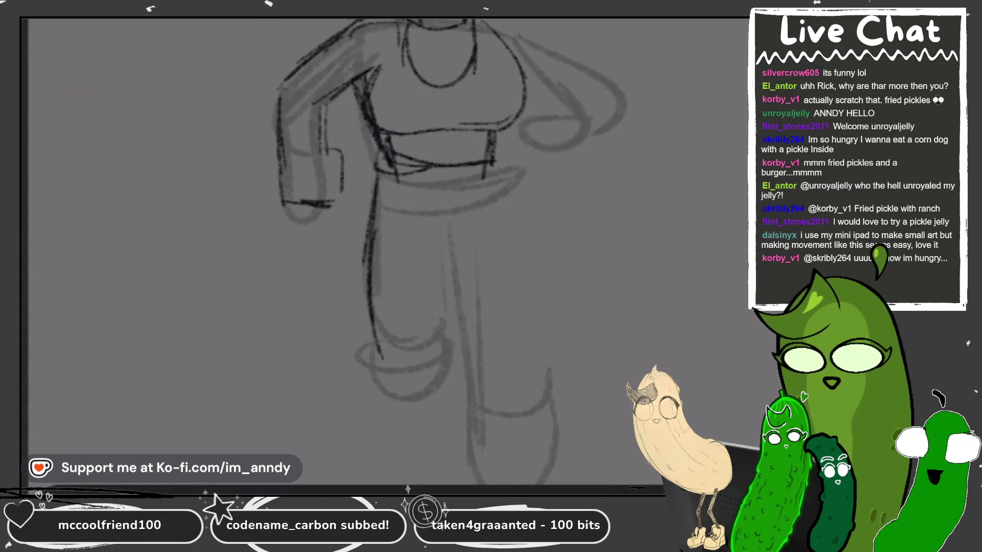
left_click_drag(409, 204, 409, 266)
left_click_drag(409, 230, 394, 208)
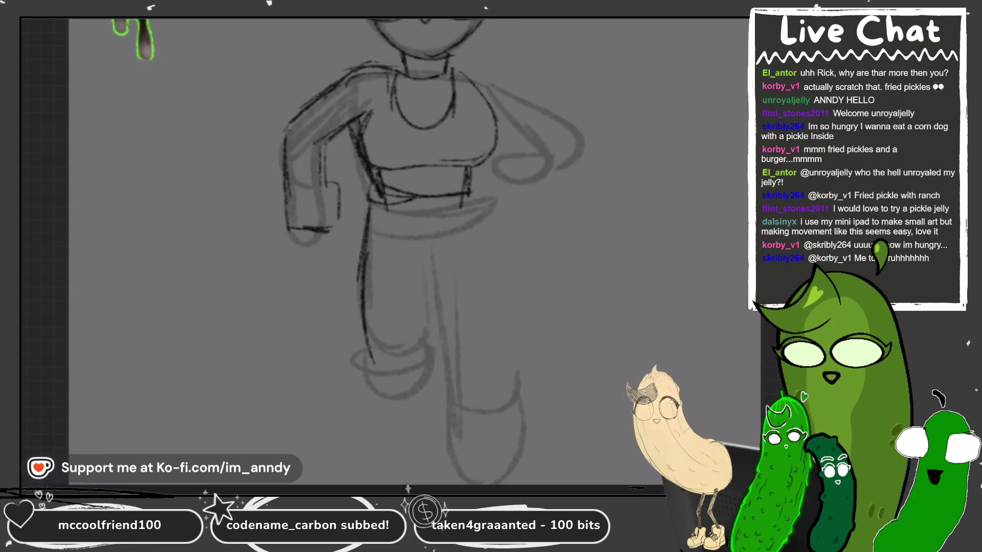
- On Layer 19, trace the waist, left leg outline to the foot, foot curve and long right-leg line
left_click(682, 344)
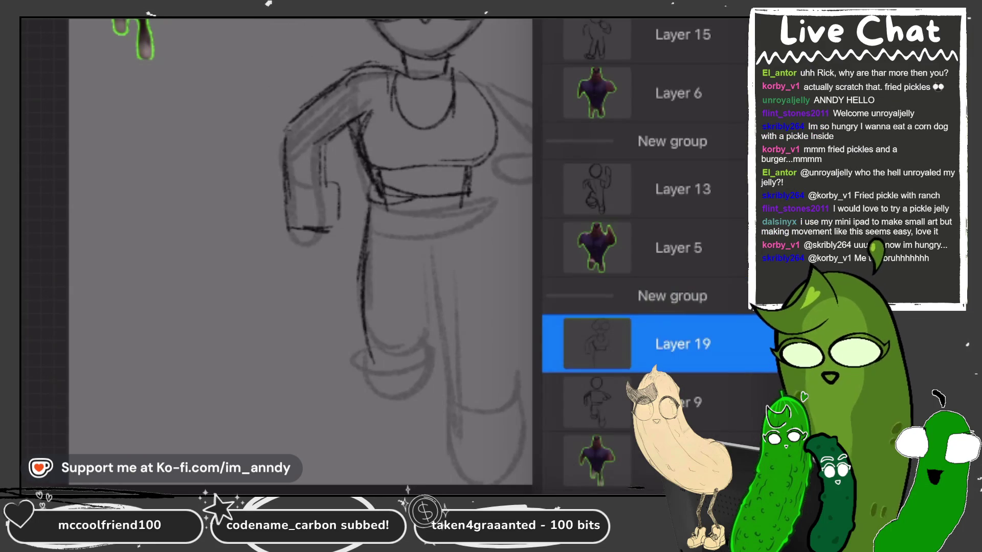
left_click(388, 230)
left_click_drag(383, 191, 365, 297)
left_click_drag(363, 204, 422, 222)
left_click_drag(358, 241, 379, 340)
mouse_move(371, 350)
left_mouse_down()
mouse_move(397, 332)
mouse_move(419, 337)
left_mouse_up()
mouse_move(433, 231)
left_mouse_down()
mouse_move(429, 309)
mouse_move(378, 276)
mouse_move(391, 372)
mouse_move(425, 351)
mouse_move(374, 364)
mouse_move(402, 286)
left_mouse_up()
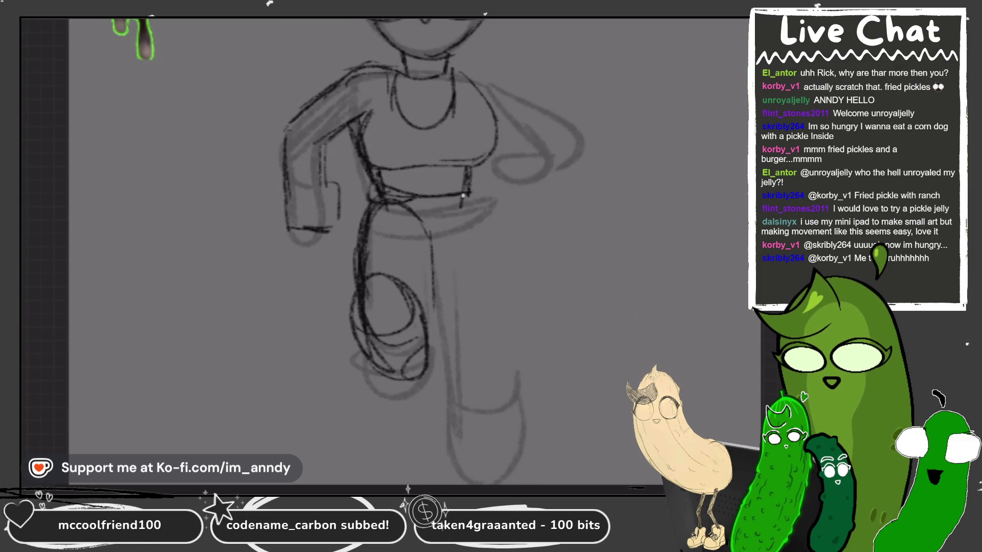
left_click_drag(463, 196, 514, 414)
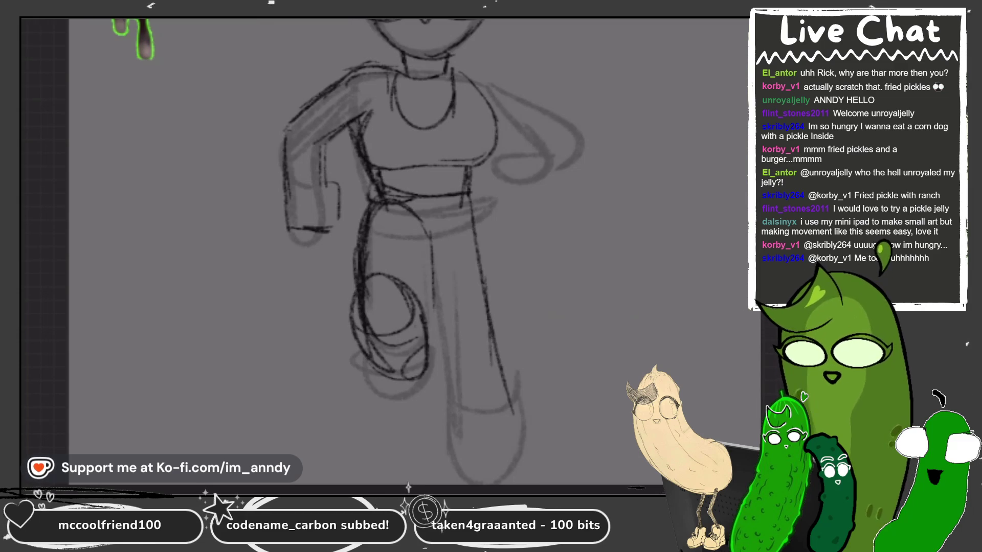
scroll(409, 256, "up", 5)
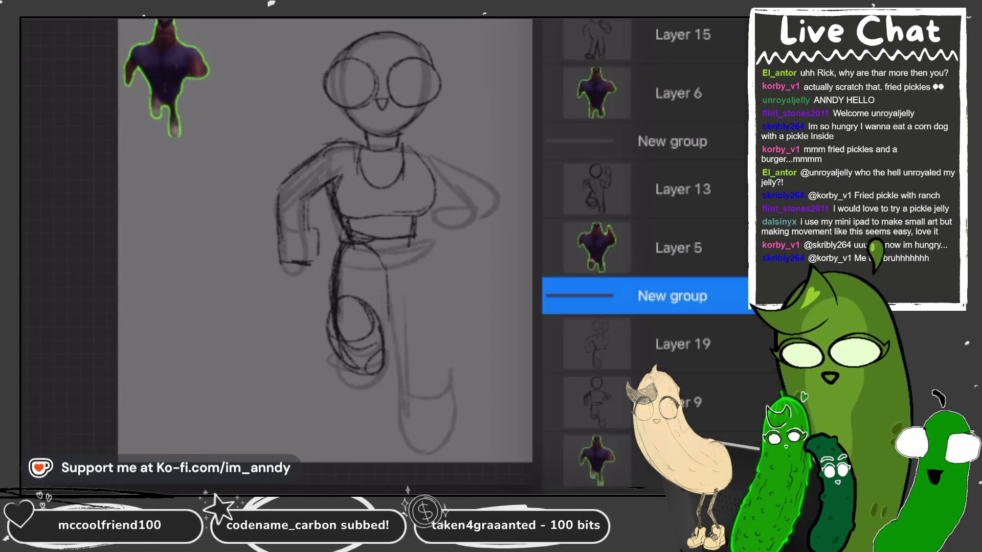
- Sketch the right lower leg and ankle, then redraw the foot's right and left edges
left_click_drag(420, 239, 436, 393)
mouse_move(394, 323)
left_mouse_down()
mouse_move(390, 382)
mouse_move(437, 393)
left_mouse_up()
left_click_drag(417, 239, 435, 365)
left_click_drag(376, 363, 434, 396)
left_click_drag(439, 329, 396, 399)
left_click_drag(422, 263, 438, 365)
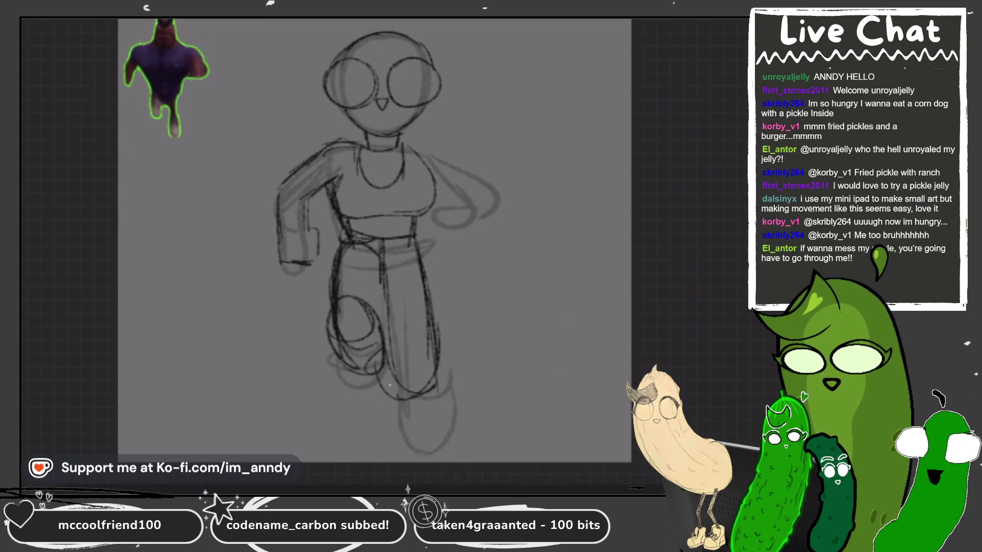
left_click_drag(443, 423, 445, 434)
key("ctrl+z")
left_click_drag(434, 379, 443, 430)
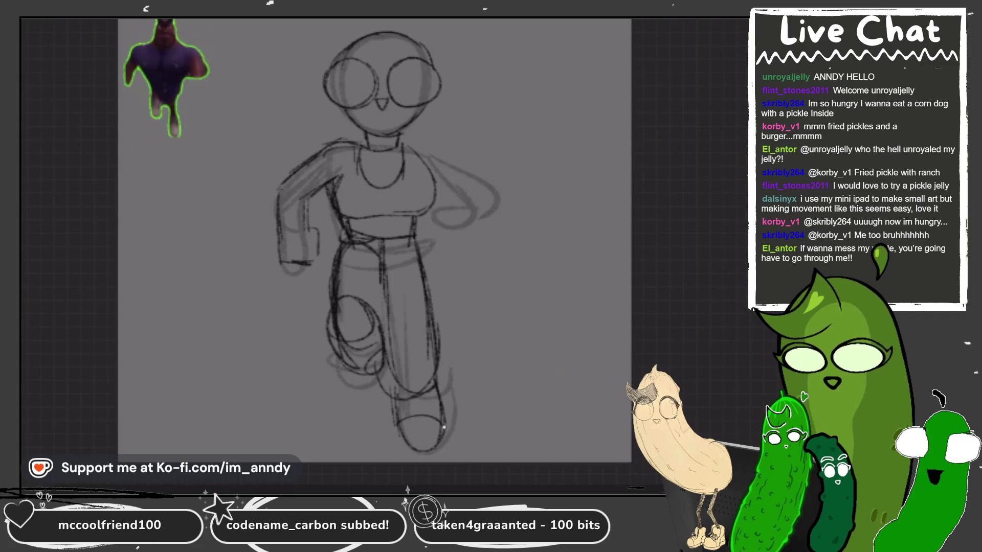
left_click_drag(395, 393, 404, 442)
scroll(363, 128, "up", 3)
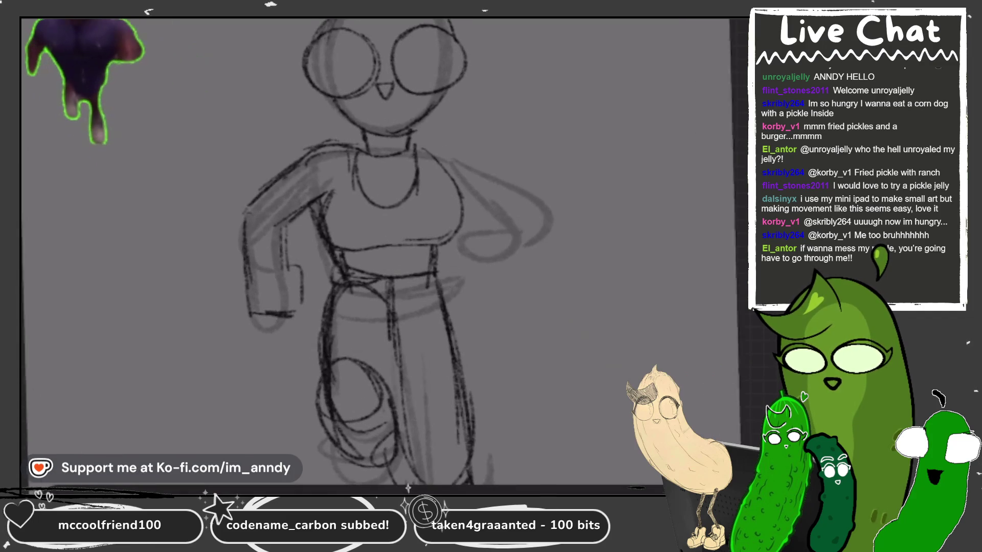
- Add right arm and shoulder lines, a rounded chest shape, and a line along the left shoulder
left_click_drag(470, 139, 543, 209)
mouse_move(463, 180)
left_mouse_down()
mouse_move(477, 231)
mouse_move(464, 232)
left_mouse_up()
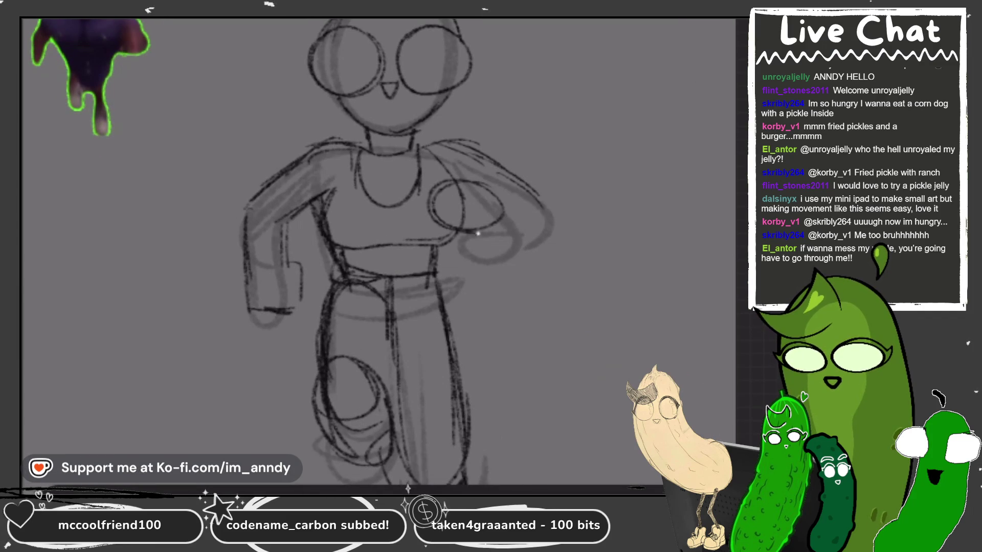
key("ctrl+z")
mouse_move(463, 176)
left_mouse_down()
mouse_move(491, 230)
mouse_move(432, 194)
left_mouse_up()
left_click_drag(478, 238, 513, 233)
left_click_drag(296, 168, 322, 200)
left_click_drag(465, 178, 480, 167)
- Draw a spiky hair tuft on top, side hair outlines and a fringe across the forehead
scroll(389, 205, "up", 2)
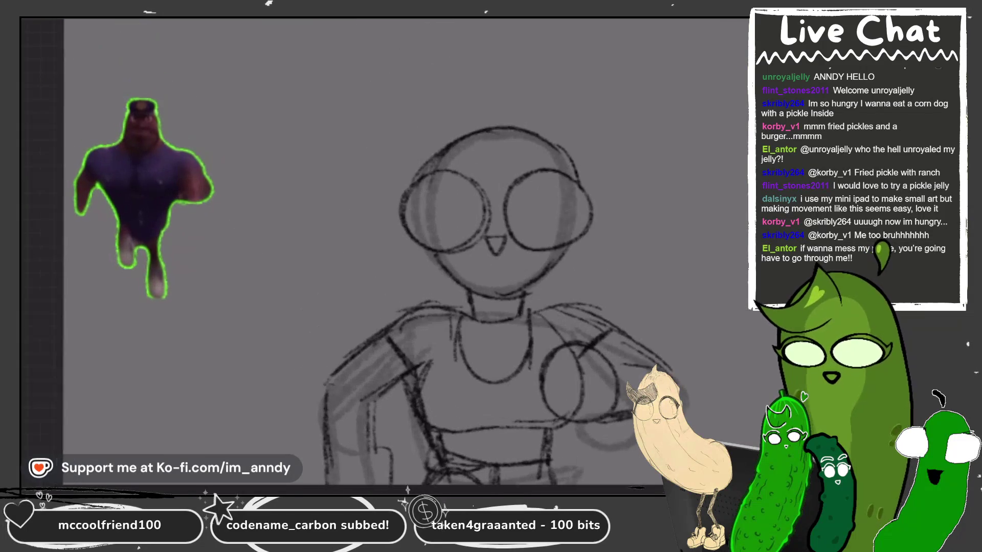
mouse_move(508, 136)
left_mouse_down()
mouse_move(491, 83)
mouse_move(445, 134)
left_mouse_up()
mouse_move(418, 109)
left_mouse_down()
mouse_move(455, 169)
mouse_move(378, 313)
left_mouse_up()
left_click_drag(575, 154, 603, 317)
left_click_drag(465, 117, 571, 169)
left_click_drag(527, 120, 570, 153)
left_click_drag(400, 170, 546, 119)
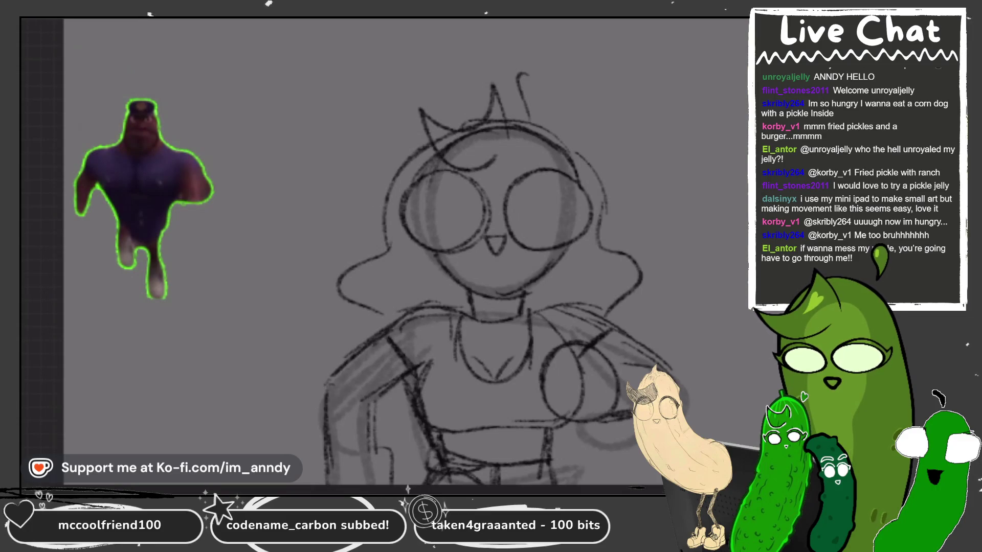
- Scroll the canvas down over the cleaned-up standing figure
scroll(358, 235, "down", 3)
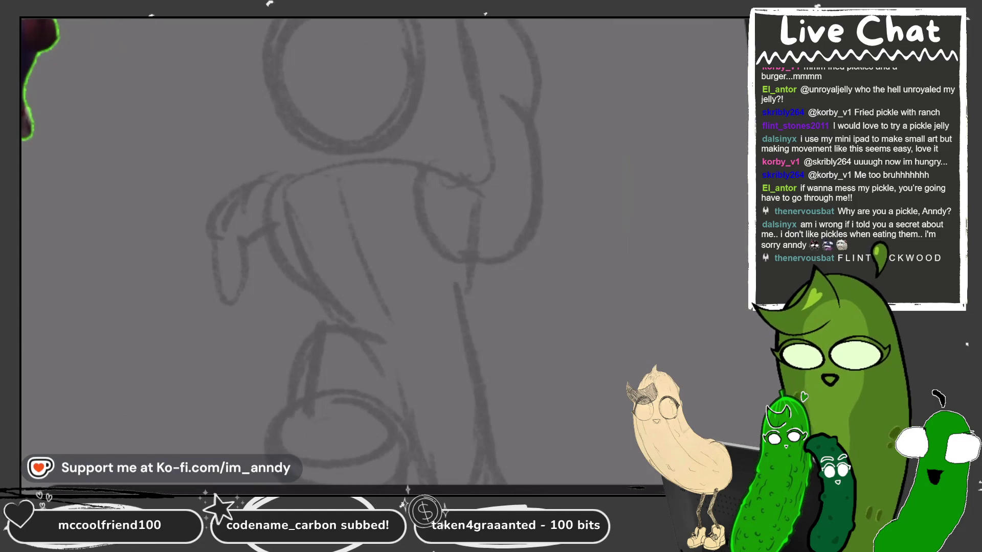
- Trace the torso outline in darker pencil lines
mouse_move(305, 209)
left_mouse_down()
mouse_move(300, 294)
mouse_move(404, 281)
left_mouse_up()
left_click_drag(348, 297, 440, 293)
mouse_move(434, 212)
left_mouse_down()
mouse_move(439, 291)
mouse_move(466, 274)
left_mouse_up()
left_click_drag(425, 192, 450, 287)
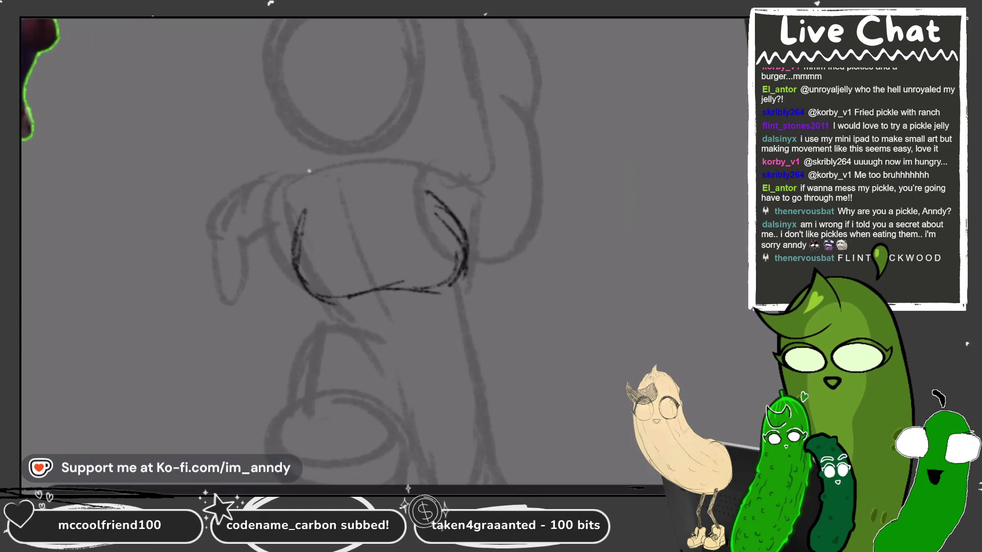
- Outline the left shoulder and bent arm in darker lines
left_click_drag(233, 190, 328, 169)
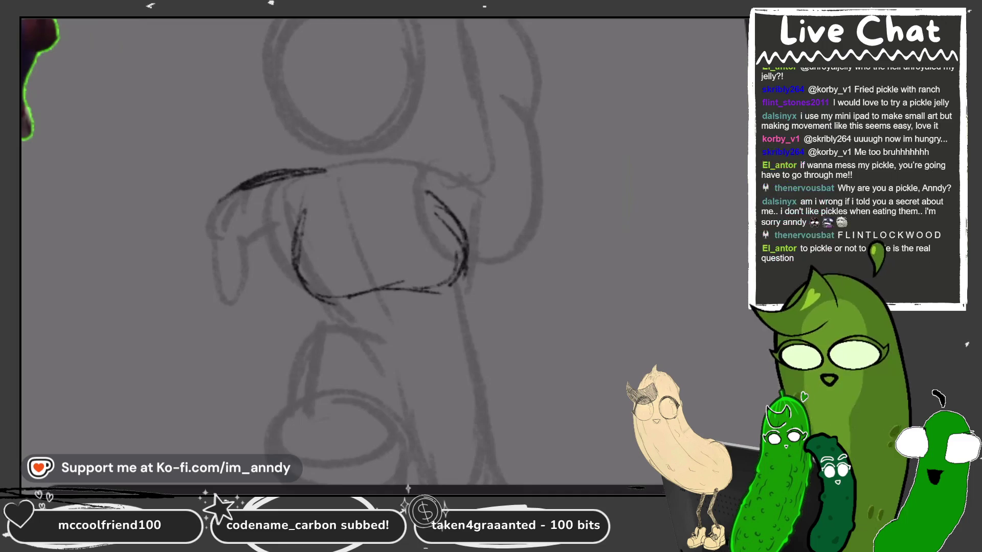
mouse_move(430, 190)
left_mouse_down()
mouse_move(334, 225)
mouse_move(411, 245)
left_mouse_up()
left_click_drag(330, 205, 334, 288)
mouse_move(331, 241)
left_mouse_down()
mouse_move(335, 304)
mouse_move(379, 319)
left_mouse_up()
left_click_drag(364, 277, 379, 317)
mouse_move(371, 247)
left_mouse_down()
mouse_move(371, 296)
mouse_move(439, 282)
mouse_move(442, 322)
mouse_move(491, 364)
mouse_move(517, 347)
left_mouse_up()
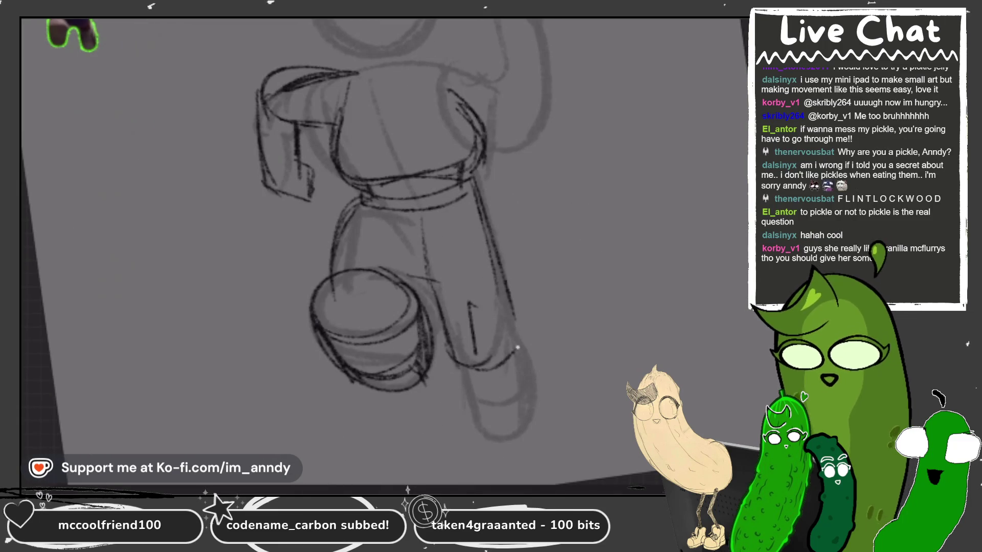
- Undo the stray lower-arm strokes and redraw the lower arm, forearm and a darker wrist ellipse
key("ctrl+z")
key("ctrl+z")
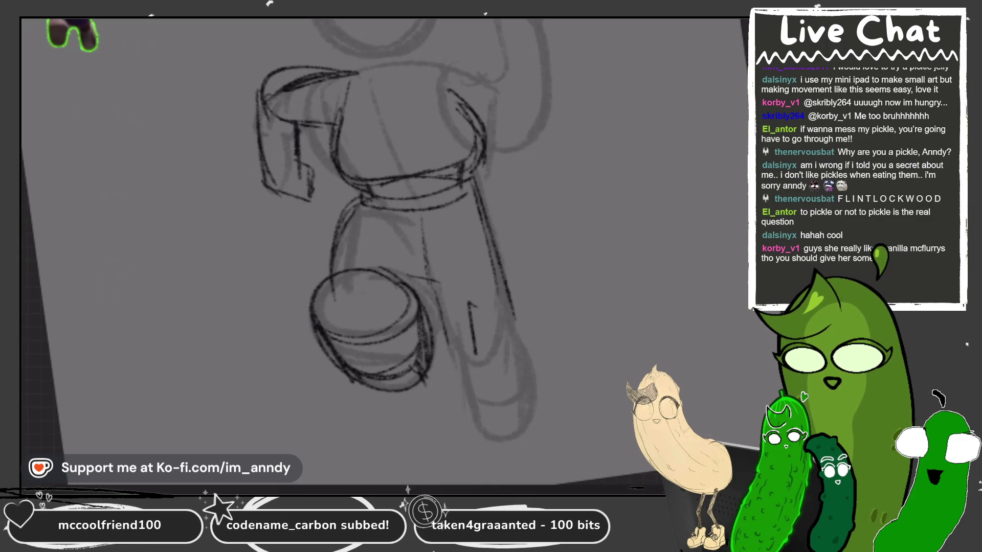
left_click_drag(379, 256, 350, 217)
mouse_move(422, 250)
left_mouse_down()
mouse_move(440, 357)
mouse_move(545, 325)
mouse_move(519, 276)
left_mouse_up()
left_click_drag(358, 255, 354, 176)
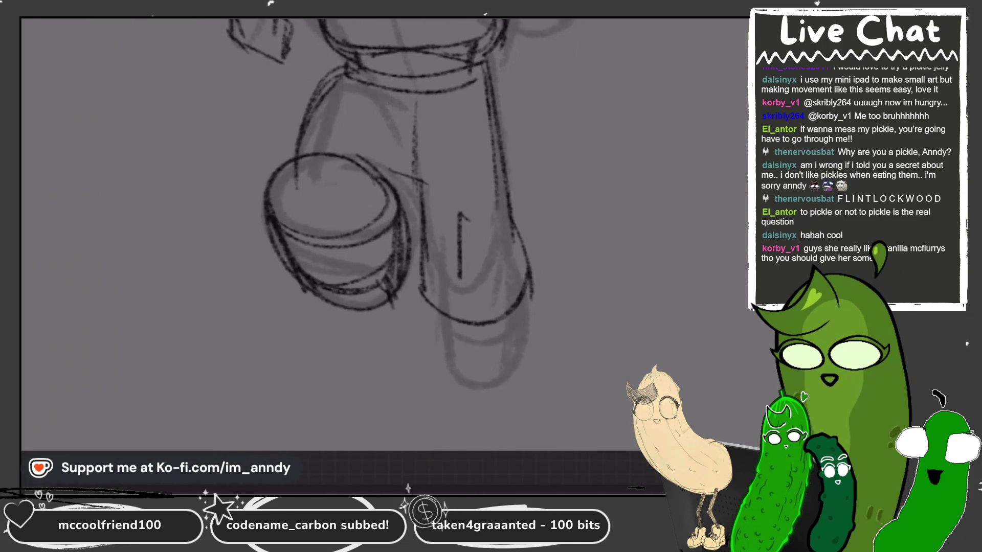
mouse_move(332, 230)
left_mouse_down()
mouse_move(361, 241)
mouse_move(339, 329)
mouse_move(327, 286)
left_mouse_up()
mouse_move(448, 356)
left_mouse_down()
mouse_move(452, 401)
mouse_move(503, 414)
mouse_move(449, 420)
mouse_move(524, 393)
mouse_move(506, 328)
mouse_move(523, 391)
left_mouse_up()
mouse_move(453, 358)
left_mouse_down()
mouse_move(519, 418)
mouse_move(447, 384)
mouse_move(532, 391)
mouse_move(521, 377)
mouse_move(522, 407)
left_mouse_up()
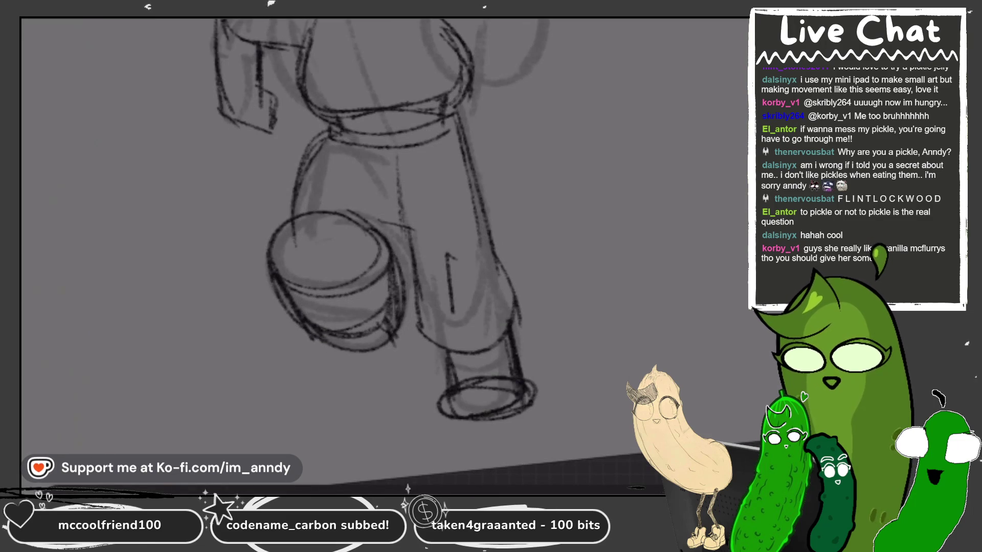
- Add the chest curve, a short torso line and a line across the right shoulder
scroll(389, 256, "down", 3)
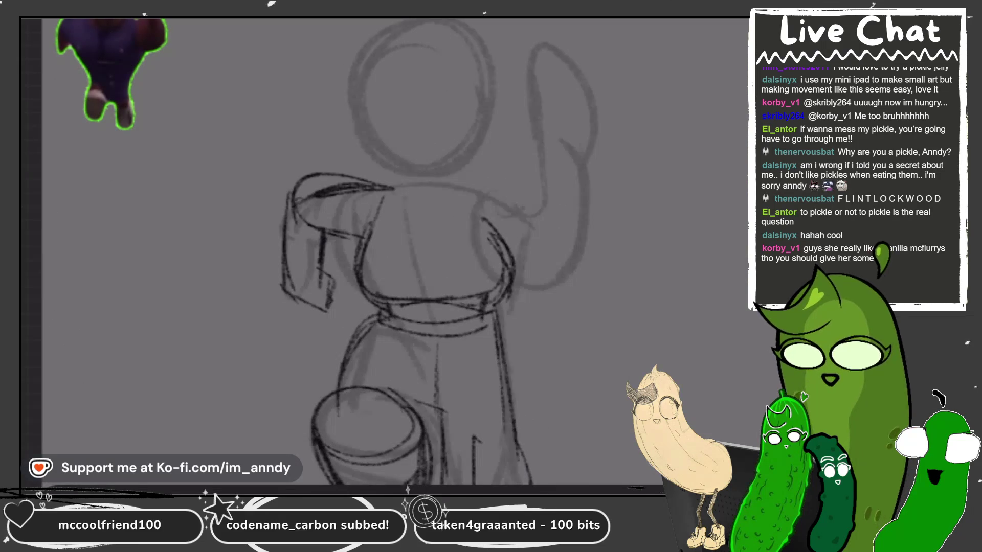
scroll(388, 255, "up", 2)
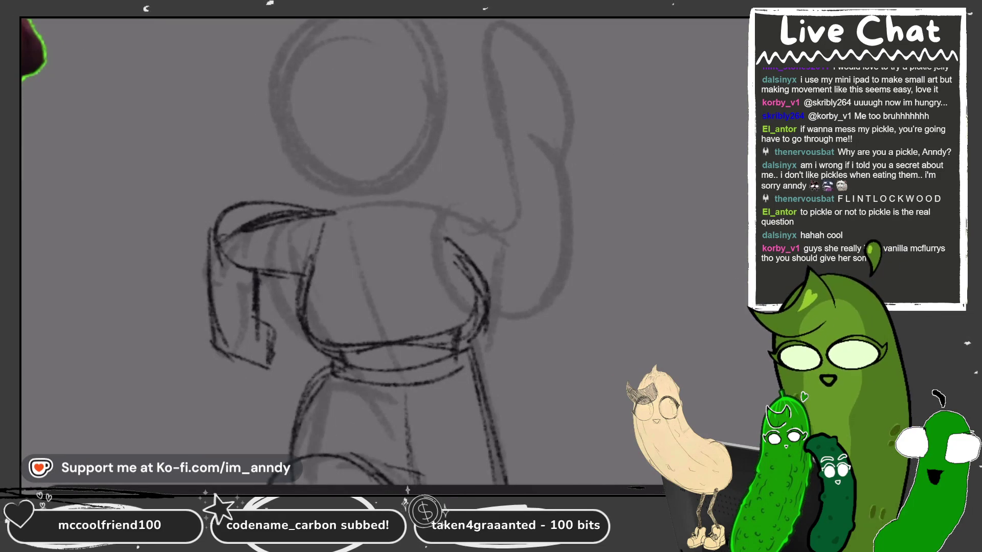
scroll(367, 277, "up", 2)
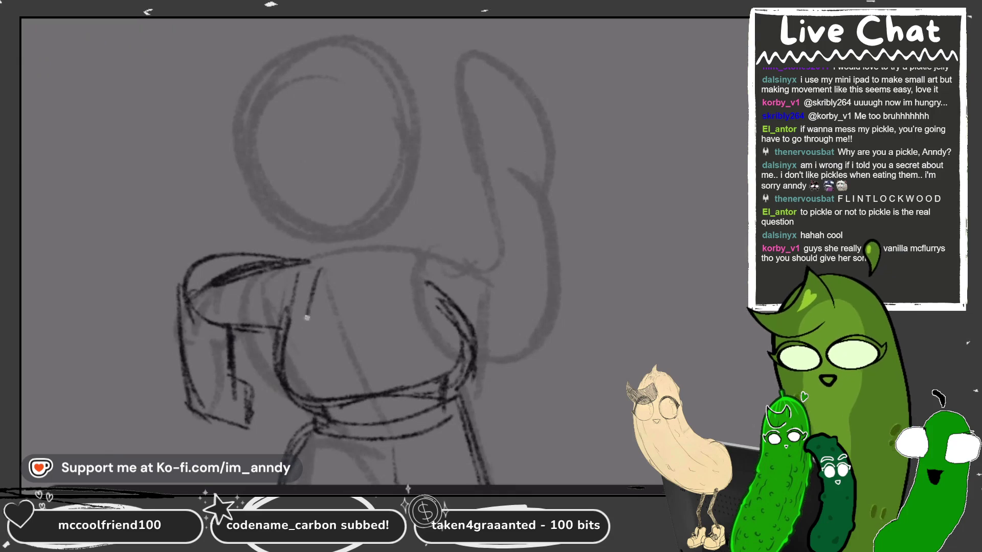
mouse_move(319, 271)
left_mouse_down()
mouse_move(353, 351)
mouse_move(401, 269)
left_mouse_up()
mouse_move(262, 255)
left_mouse_down()
mouse_move(254, 323)
mouse_move(263, 262)
left_mouse_up()
left_click_drag(418, 256, 466, 260)
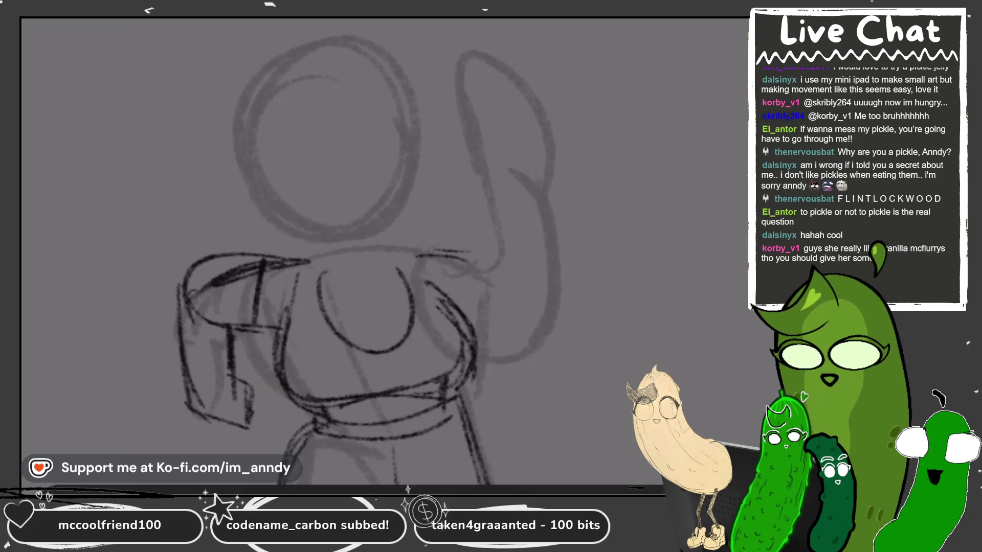
- Outline the right shoulder and raised arm, draw the fist and thicken the arm's edge
scroll(384, 256, "down", 3)
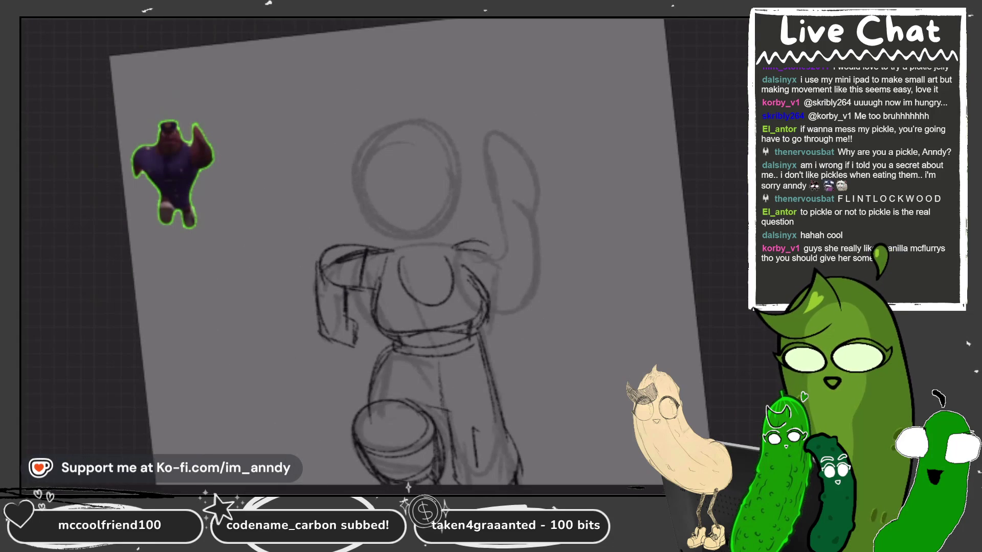
mouse_move(484, 281)
left_mouse_down()
mouse_move(530, 293)
mouse_move(496, 299)
mouse_move(530, 299)
left_mouse_up()
left_click_drag(504, 233, 500, 280)
left_click_drag(515, 244, 495, 292)
mouse_move(495, 257)
left_mouse_down()
mouse_move(509, 209)
mouse_move(506, 253)
left_mouse_up()
mouse_move(477, 153)
left_mouse_down()
mouse_move(547, 153)
mouse_move(478, 182)
mouse_move(542, 184)
mouse_move(507, 201)
left_mouse_up()
left_click_drag(542, 173, 540, 270)
mouse_move(536, 190)
left_mouse_down()
mouse_move(533, 294)
mouse_move(537, 189)
mouse_move(535, 200)
left_mouse_up()
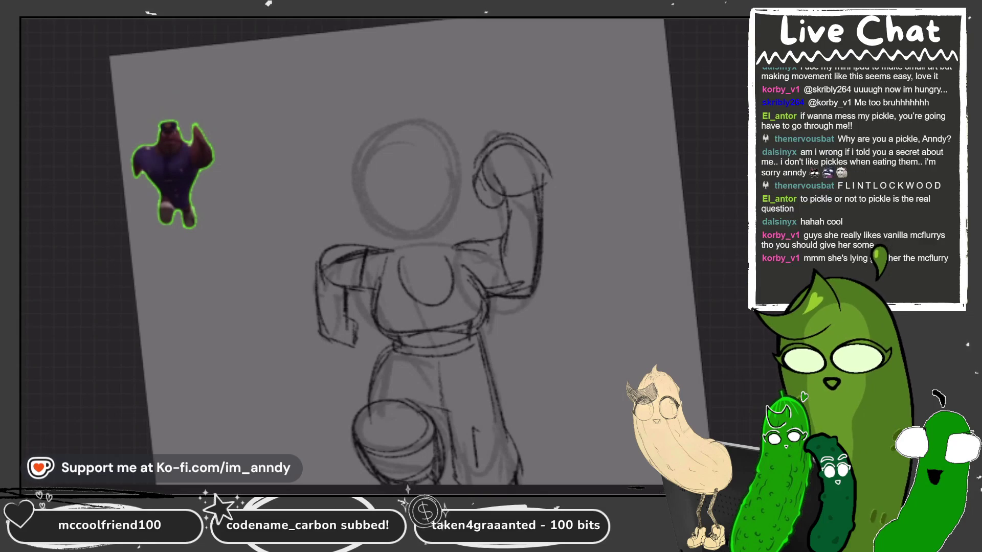
- Retrace the head circle in darker lines
mouse_move(445, 95)
left_mouse_down()
mouse_move(333, 240)
mouse_move(481, 154)
left_mouse_up()
left_click_drag(358, 113, 378, 264)
left_click_drag(388, 264, 466, 137)
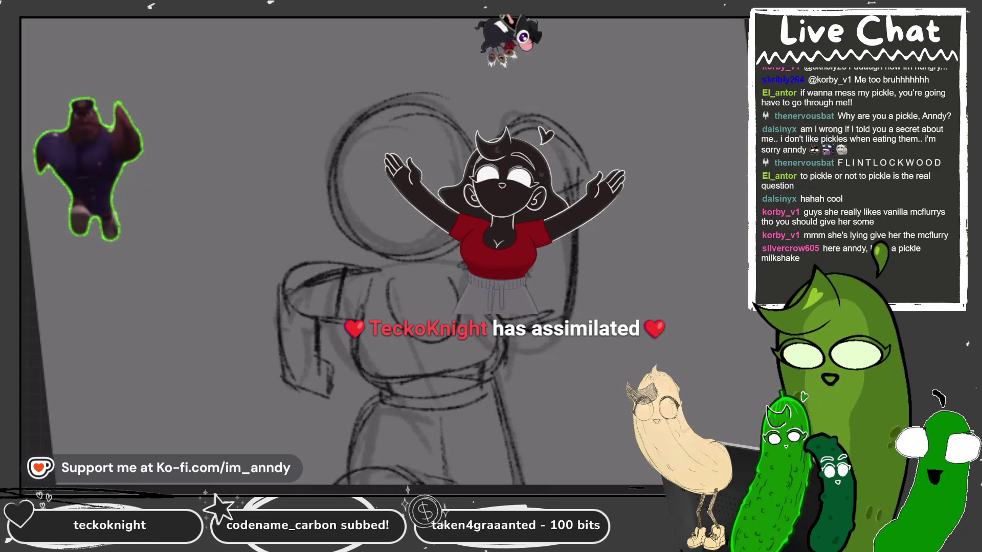
left_click_drag(434, 286, 409, 297)
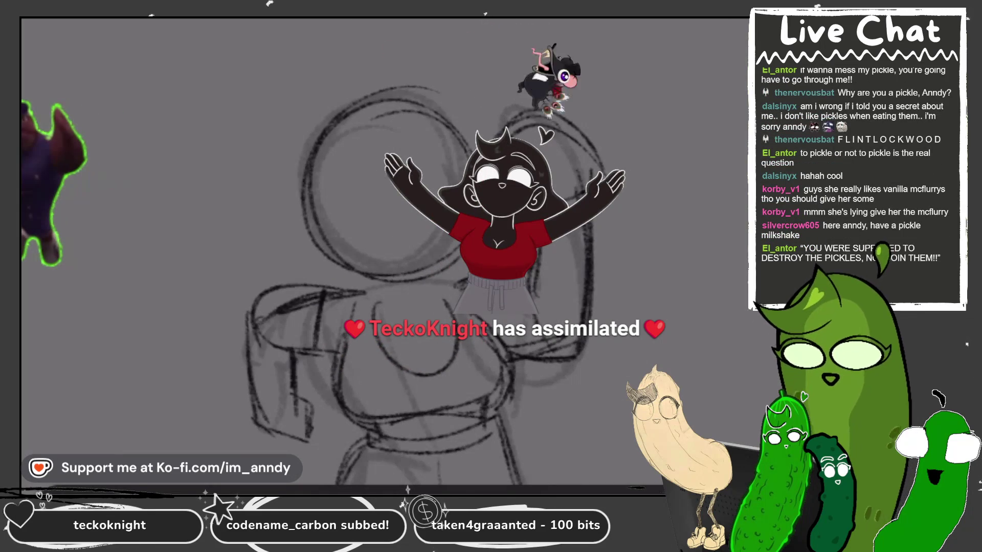
scroll(368, 204, "up", 3)
- Undo a stray line through the head and redraw the head's left arcs and outline
left_click_drag(370, 102, 361, 337)
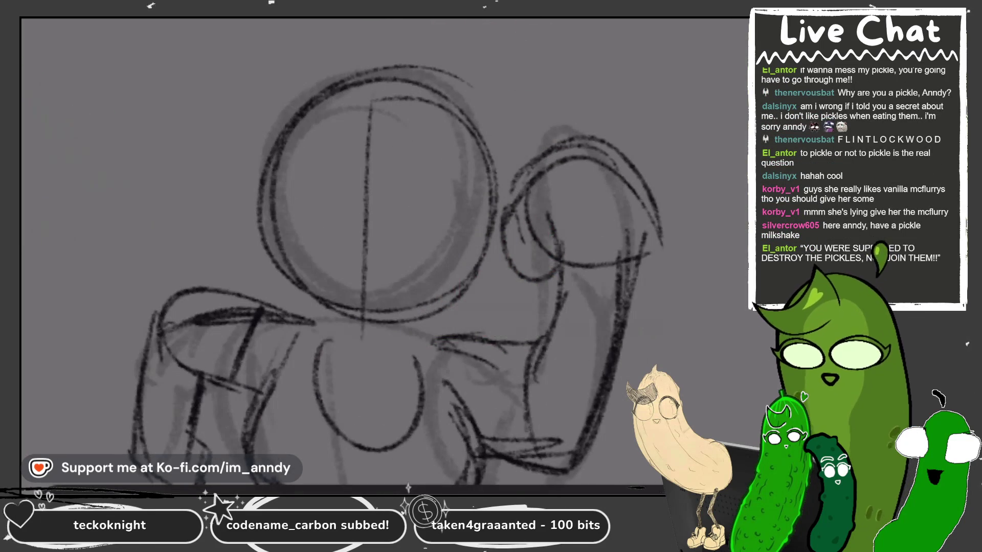
key("ctrl+z")
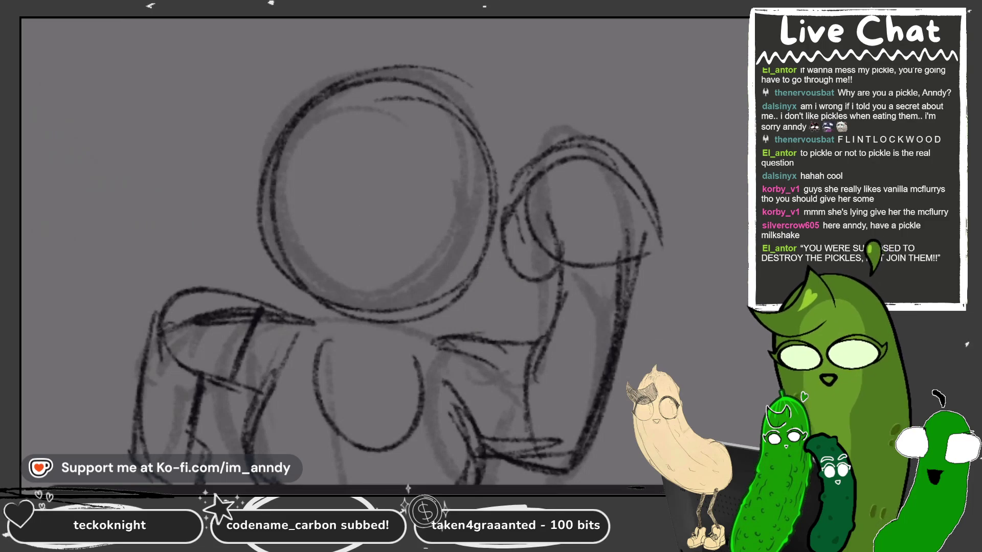
mouse_move(363, 70)
left_mouse_down()
mouse_move(280, 120)
mouse_move(258, 250)
left_mouse_up()
left_click_drag(294, 79, 251, 189)
left_click_drag(334, 156, 273, 245)
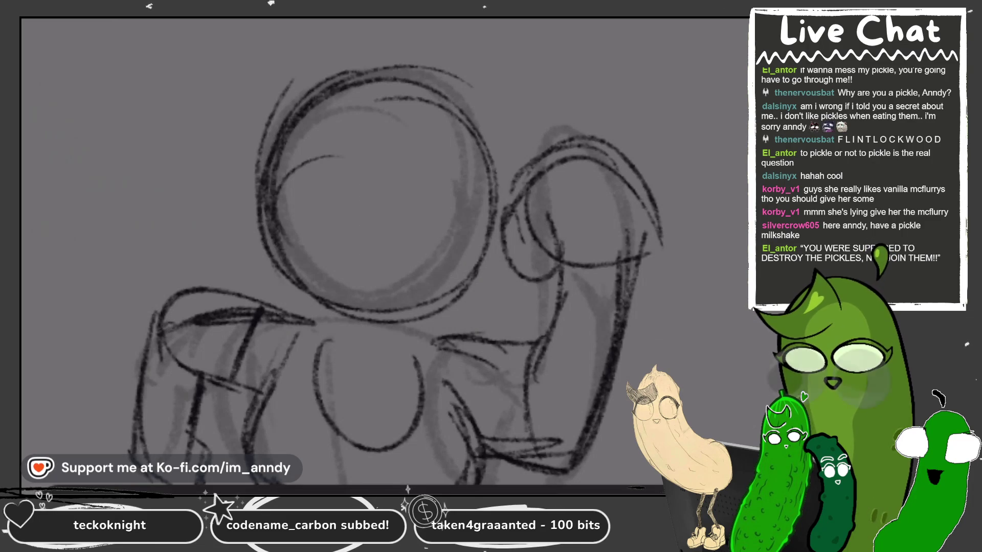
mouse_move(381, 150)
left_mouse_down()
mouse_move(410, 208)
mouse_move(399, 240)
mouse_move(391, 151)
left_mouse_up()
- Draw and darken the two round glasses lenses
mouse_move(517, 151)
left_mouse_down()
mouse_move(460, 240)
mouse_move(506, 150)
left_mouse_up()
mouse_move(388, 139)
left_mouse_down()
mouse_move(340, 235)
mouse_move(391, 139)
left_mouse_up()
mouse_move(517, 140)
left_mouse_down()
mouse_move(507, 248)
mouse_move(506, 134)
left_mouse_up()
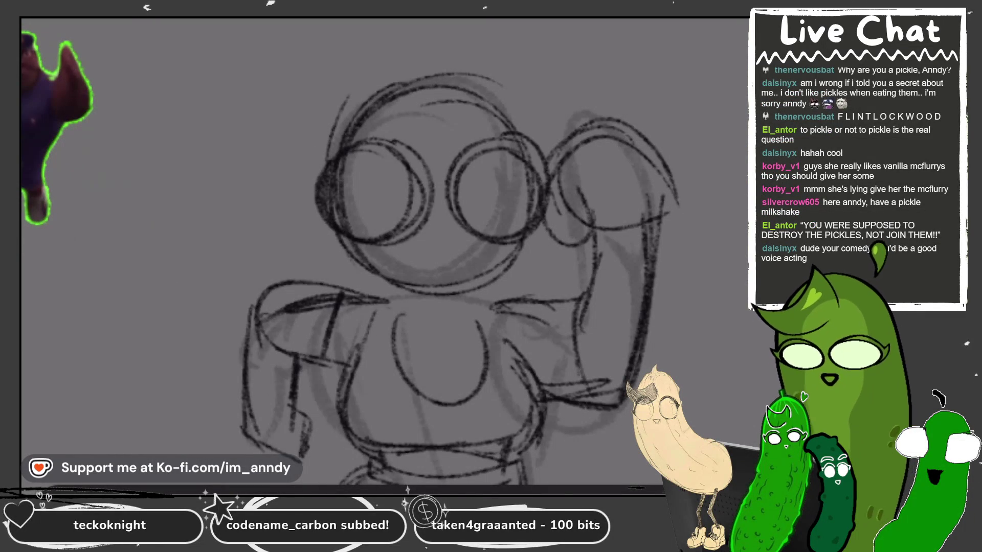
scroll(455, 159, "up", 3)
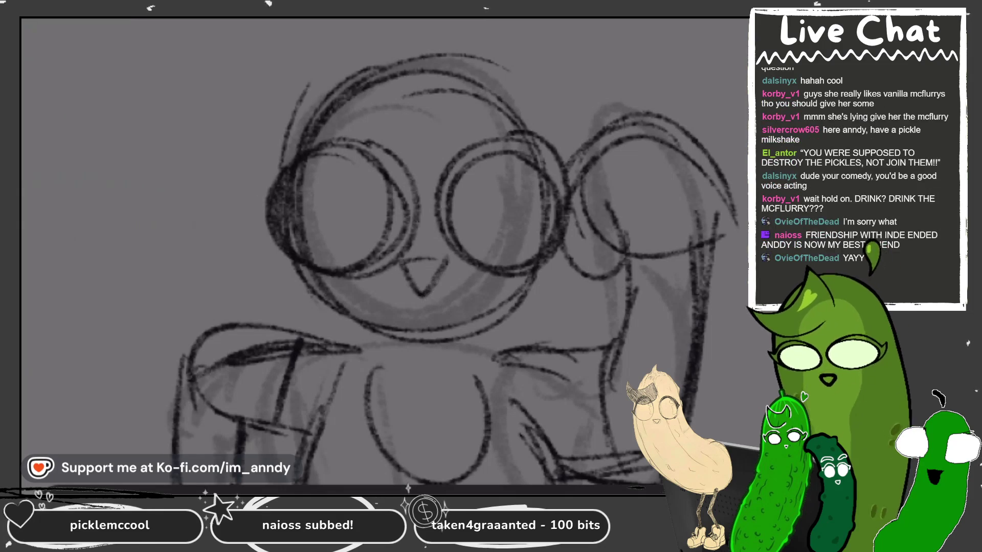
- Undo stray strokes above the head and draw the two cat ears
scroll(457, 261, "up", 2)
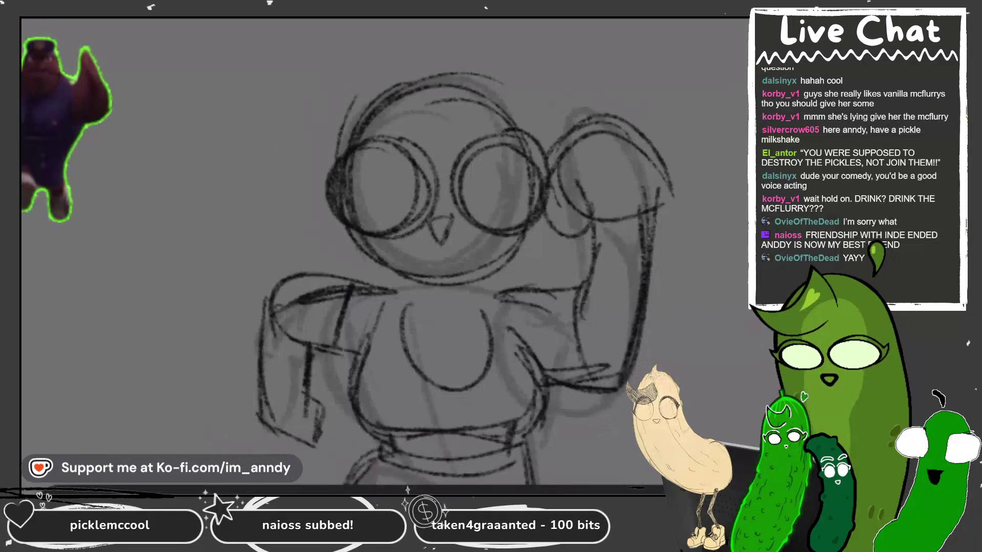
left_click_drag(473, 122, 469, 85)
mouse_move(461, 84)
left_mouse_down()
mouse_move(419, 125)
mouse_move(434, 164)
left_mouse_up()
mouse_move(442, 165)
left_mouse_down()
mouse_move(480, 137)
mouse_move(468, 78)
mouse_move(471, 120)
left_mouse_up()
key("ctrl+z")
key("ctrl+z")
key("ctrl+z")
left_click_drag(409, 125, 375, 88)
left_click_drag(399, 164, 481, 135)
- Add a fringe across the forehead and hair contours around both sides of the head
mouse_move(429, 95)
left_mouse_down()
mouse_move(374, 179)
mouse_move(360, 154)
left_mouse_up()
left_click_drag(380, 126, 363, 225)
mouse_move(374, 190)
left_mouse_down()
mouse_move(342, 240)
mouse_move(376, 266)
left_mouse_up()
mouse_move(494, 93)
left_mouse_down()
mouse_move(546, 133)
mouse_move(546, 161)
left_mouse_up()
left_click_drag(550, 213, 586, 233)
left_click_drag(460, 31, 478, 80)
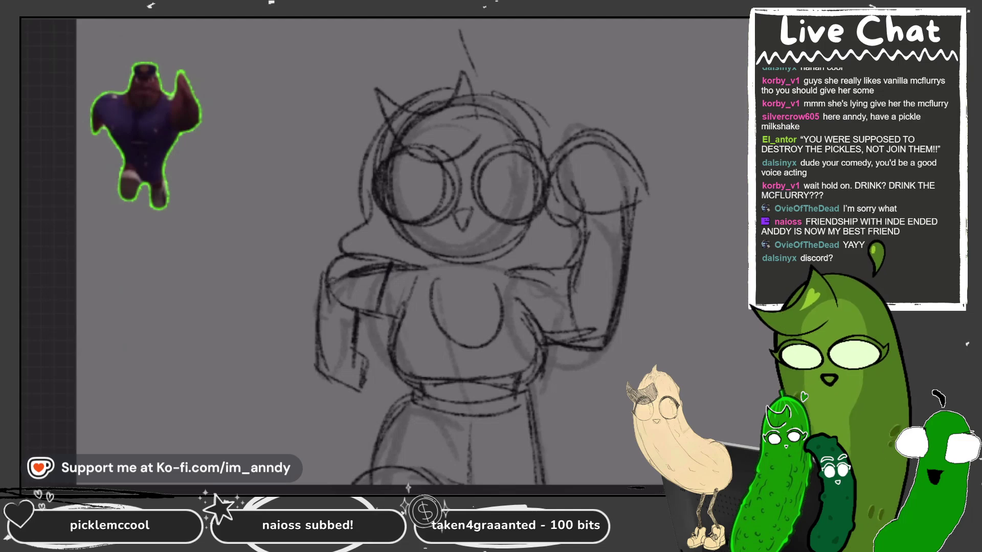
- Zoom out and draw the left and right collar lines
key("ctrl+minus")
scroll(389, 251, "up", 3)
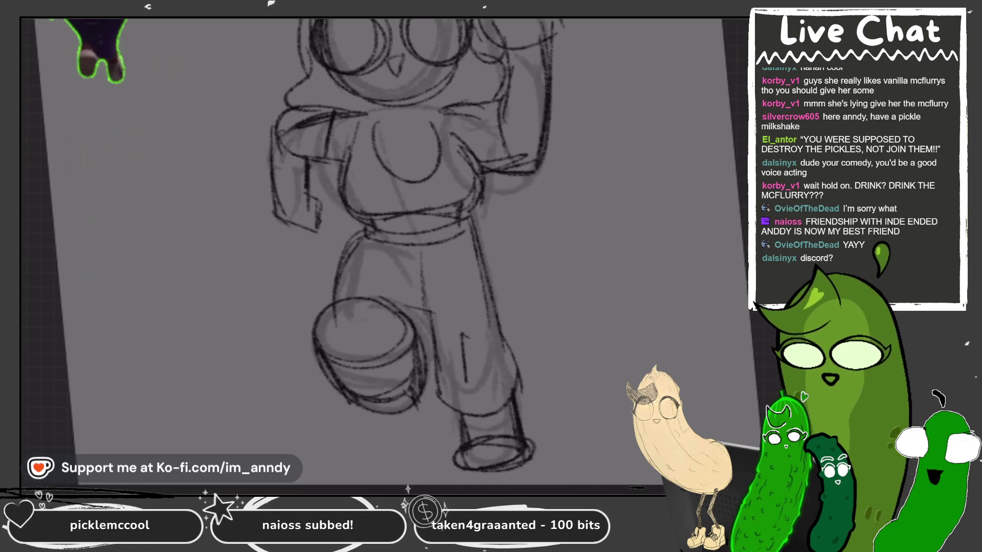
scroll(343, 253, "up", 3)
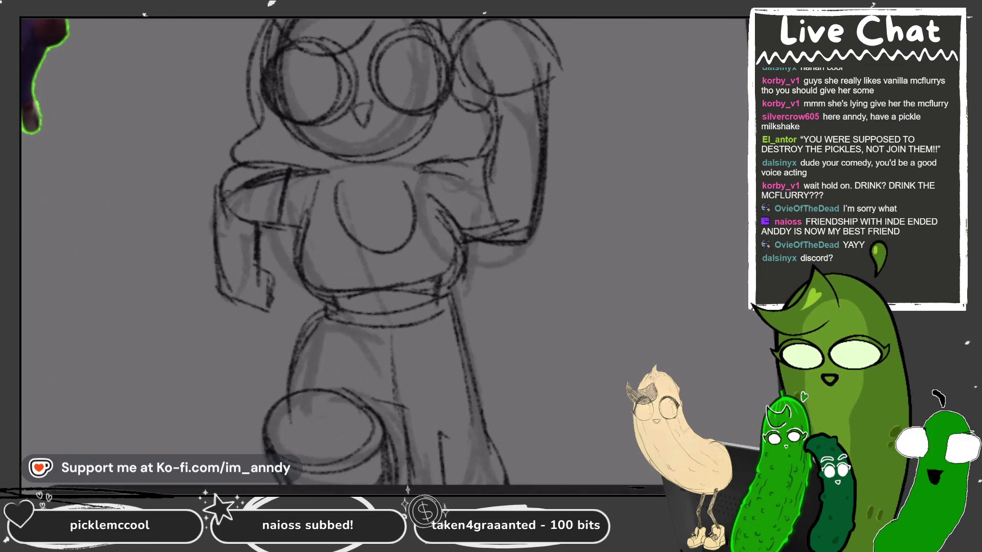
left_click_drag(314, 174, 445, 159)
left_click_drag(460, 229, 520, 226)
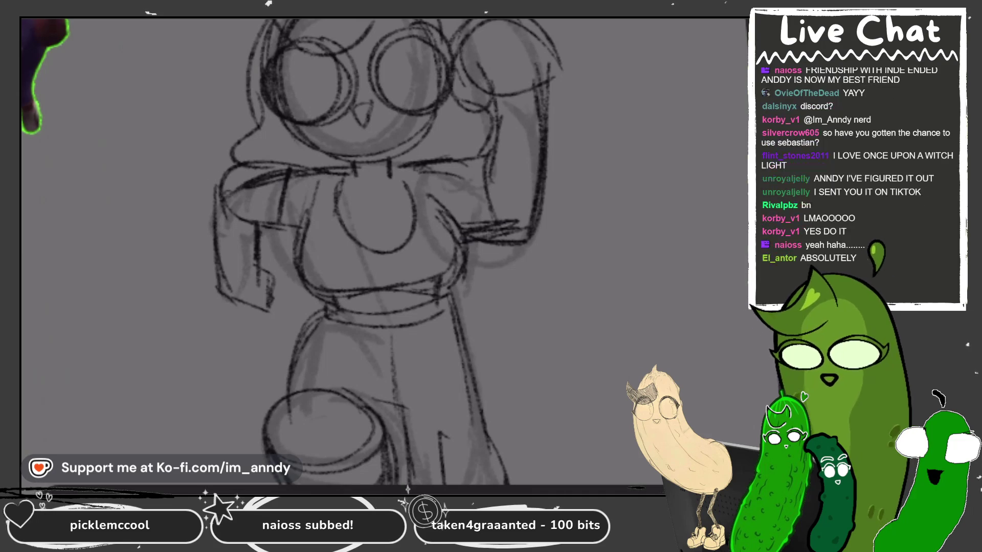
- Adjust the canvas zoom after the collar and arm strokes
scroll(383, 250, "down", 3)
- Bring up the layers list and switch to Layer 15
scroll(383, 251, "up", 5)
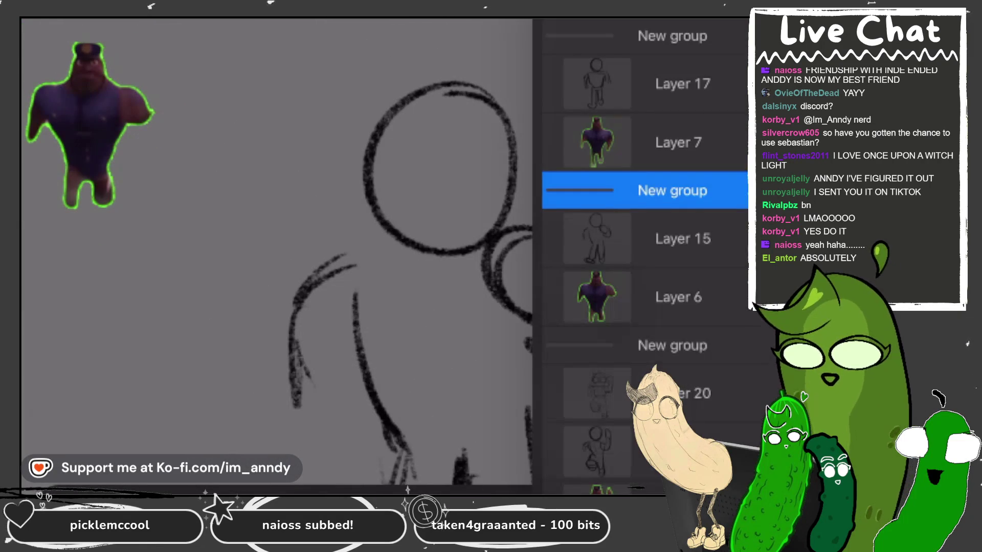
left_click(682, 239)
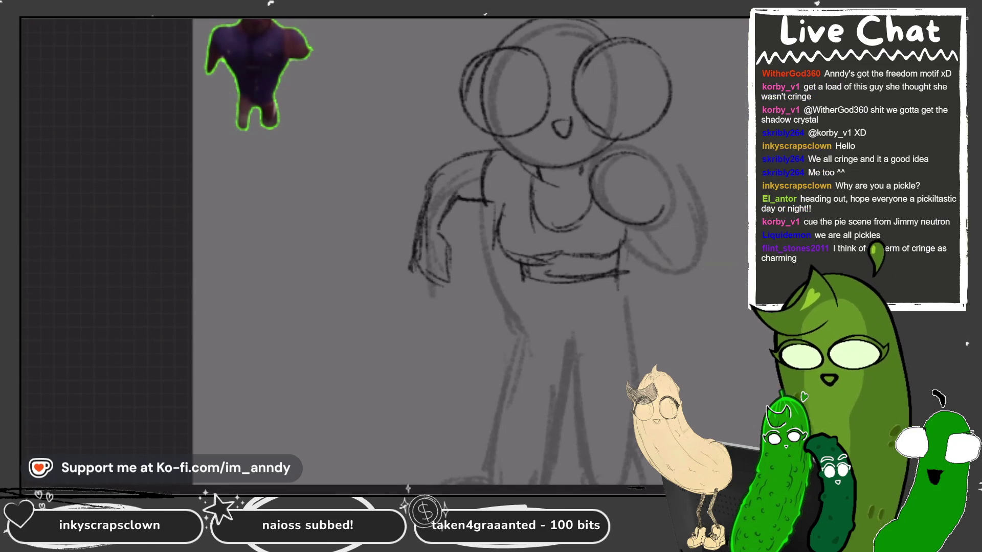
- Draw darker waist lines and the outer and inner lines of the right leg
left_click_drag(542, 280, 624, 261)
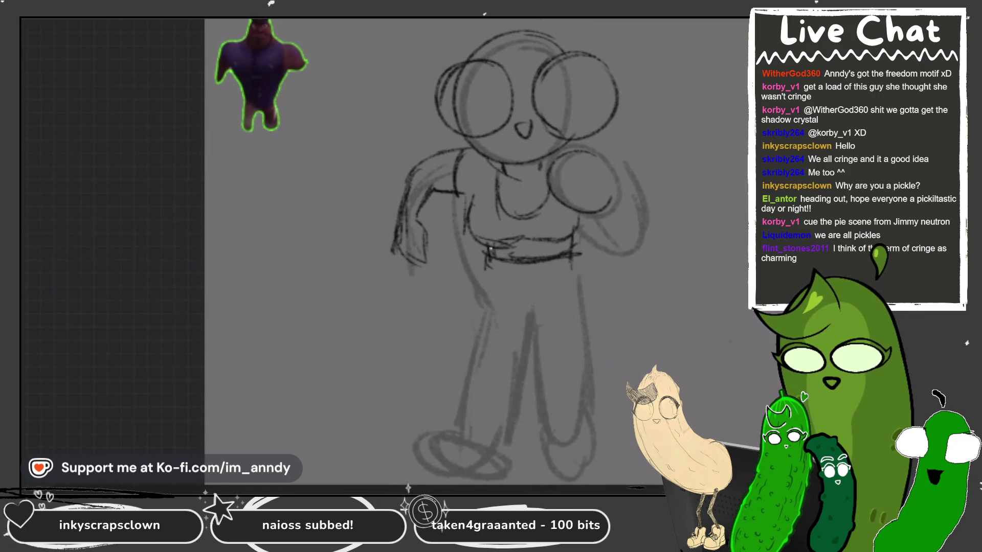
left_click_drag(483, 260, 435, 409)
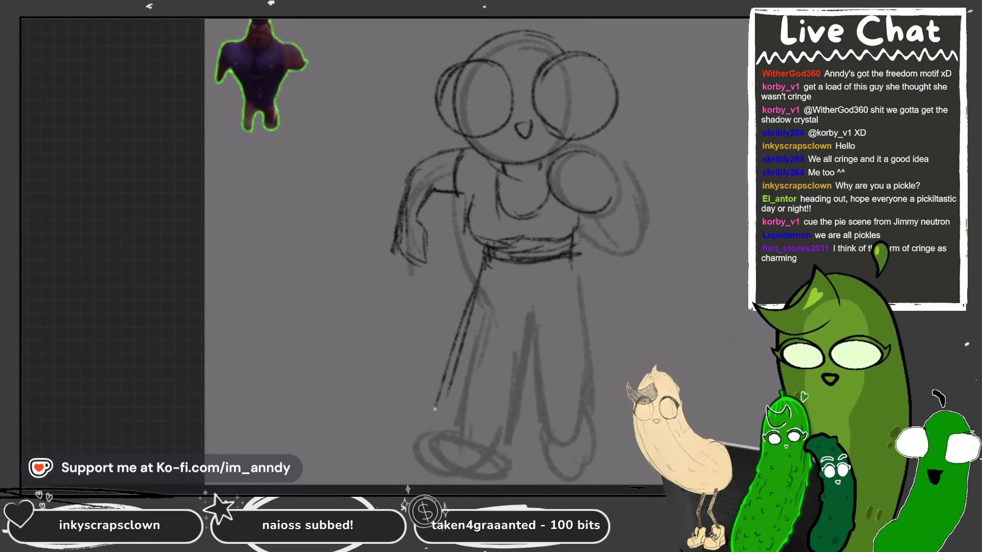
left_click_drag(494, 265, 525, 274)
left_click_drag(513, 228, 511, 271)
left_click_drag(519, 223, 517, 273)
left_click_drag(559, 215, 570, 327)
left_click_drag(568, 272, 571, 353)
left_click_drag(518, 301, 572, 340)
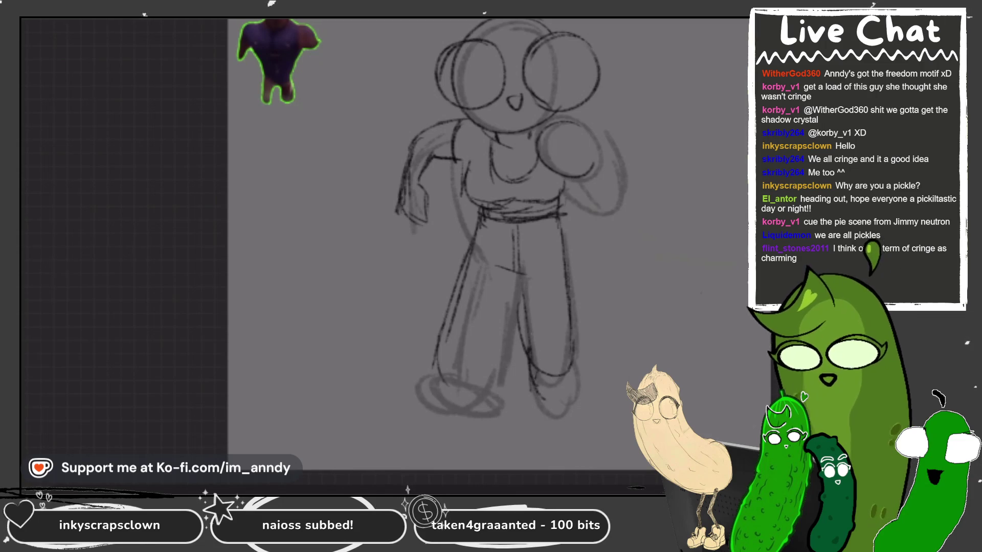
- Thicken the right foot outline, undoing a first try at the left foot
mouse_move(531, 374)
left_mouse_down()
mouse_move(570, 360)
mouse_move(535, 417)
left_mouse_up()
mouse_move(573, 353)
left_mouse_down()
mouse_move(542, 419)
mouse_move(575, 388)
left_mouse_up()
mouse_move(416, 380)
left_mouse_down()
mouse_move(443, 423)
mouse_move(479, 418)
left_mouse_up()
key("ctrl+z")
key("ctrl+z")
- Redraw the left leg and inner leg lines, undoing an unwanted inner stroke
mouse_move(476, 224)
left_mouse_down()
mouse_move(450, 337)
mouse_move(453, 383)
left_mouse_up()
left_click_drag(449, 396, 510, 294)
left_click_drag(524, 260, 517, 364)
left_click_drag(525, 313, 492, 394)
left_click_drag(517, 297, 508, 373)
left_click_drag(439, 385, 506, 422)
key("ctrl+z")
key("ctrl+z")
key("ctrl+z")
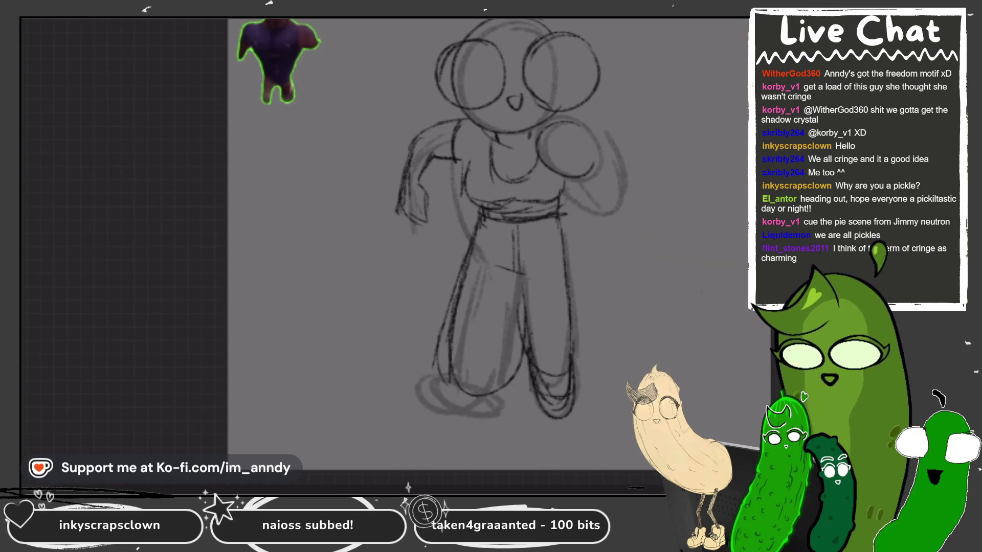
- Redraw the left foot outline with its top edge and nearby strokes
mouse_move(449, 381)
left_mouse_down()
mouse_move(498, 418)
mouse_move(463, 426)
mouse_move(432, 392)
left_mouse_up()
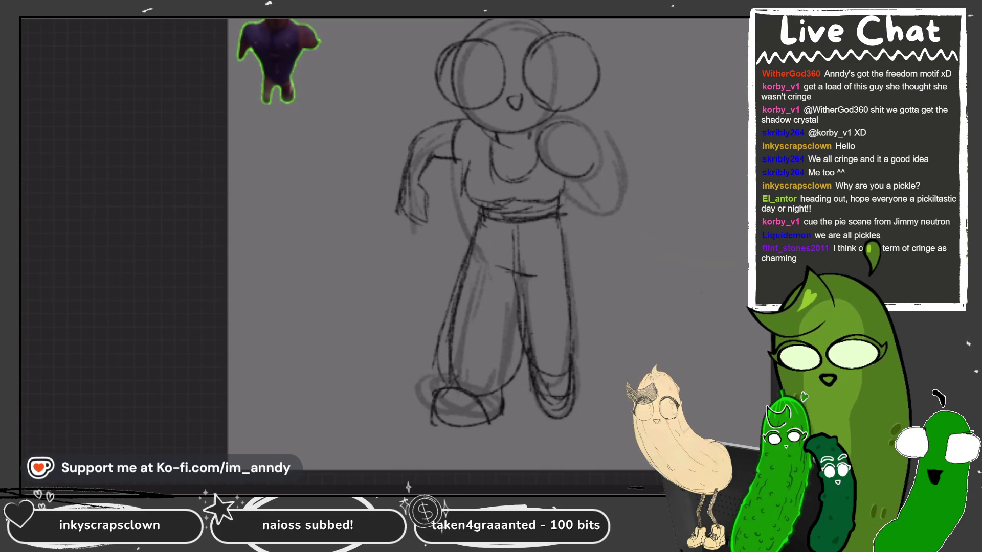
scroll(476, 230, "down", 2)
mouse_move(493, 358)
left_mouse_down()
mouse_move(442, 348)
mouse_move(466, 339)
mouse_move(509, 369)
left_mouse_up()
left_click_drag(497, 335, 521, 332)
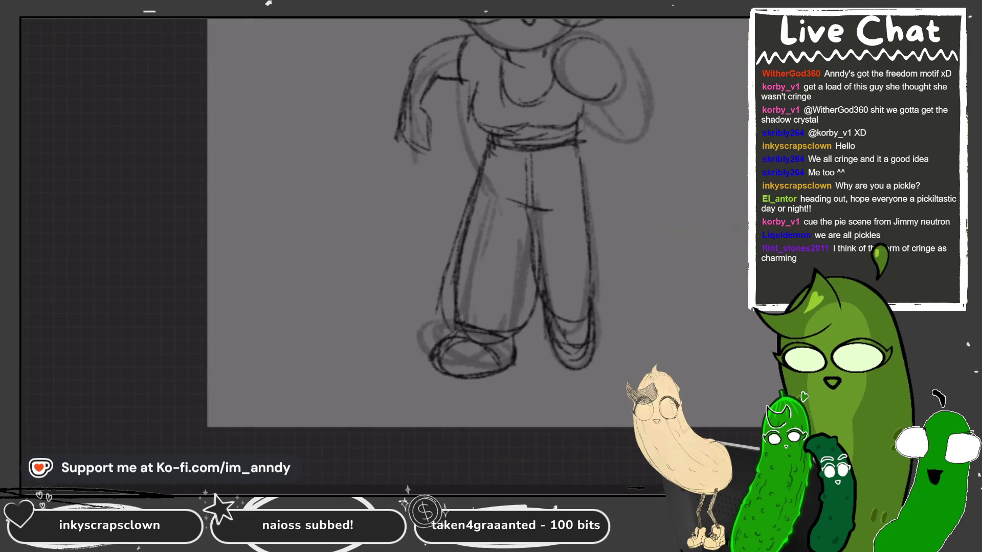
left_click_drag(455, 256, 483, 327)
scroll(476, 230, "up", 2)
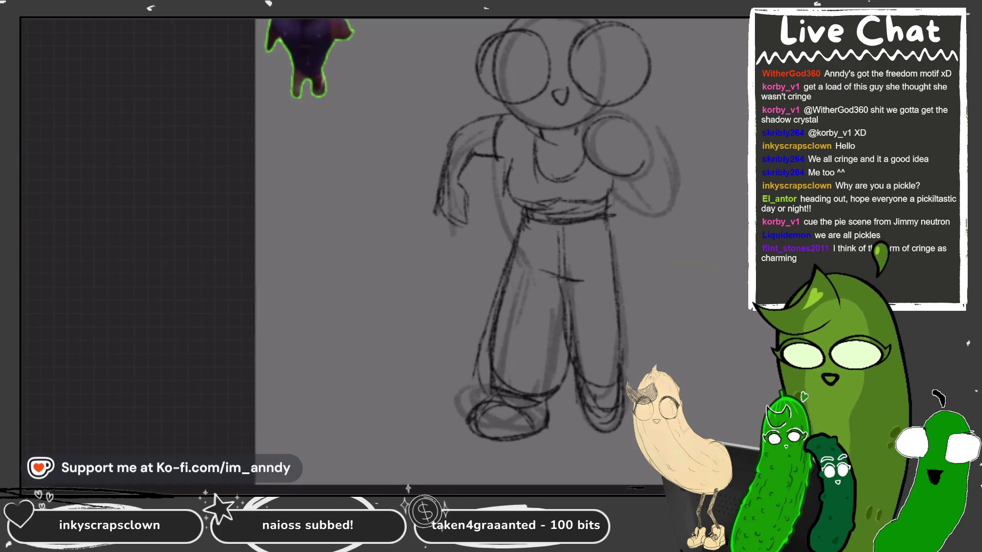
- Sketch the shoulder lines, erase bad left-arm strokes and redraw the left shoulder and arm
mouse_move(654, 138)
left_mouse_down()
mouse_move(663, 169)
mouse_move(636, 178)
left_mouse_up()
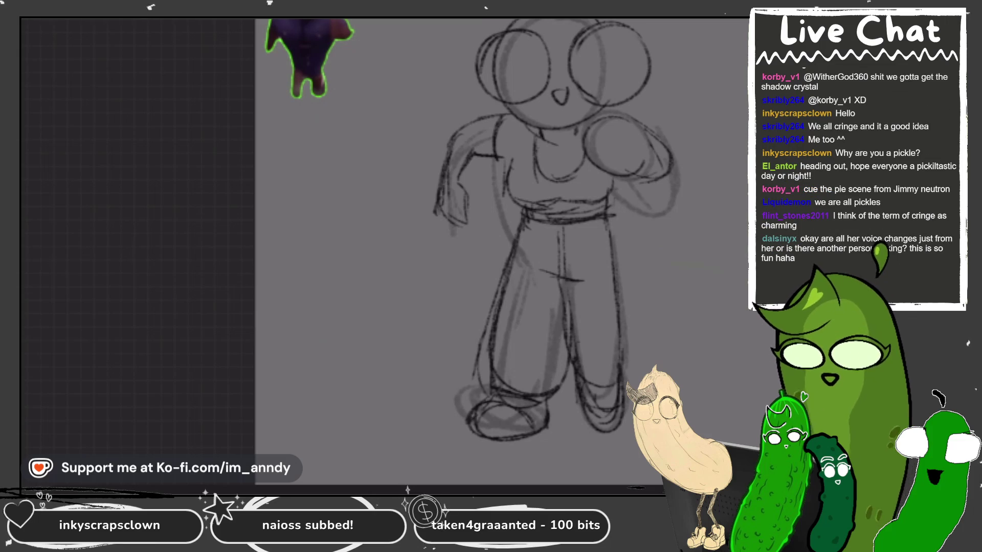
scroll(680, 61, "up", 3)
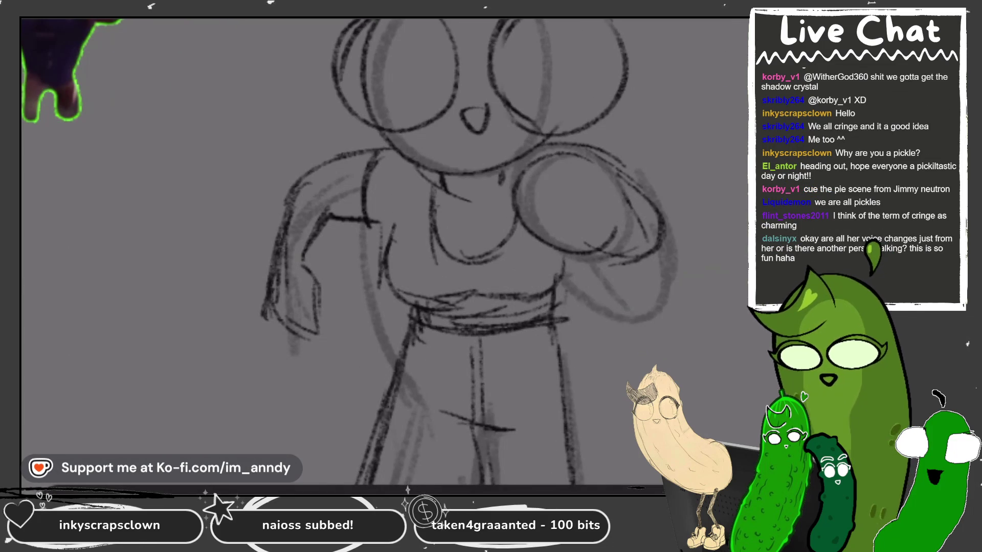
scroll(659, 475, "down", 3)
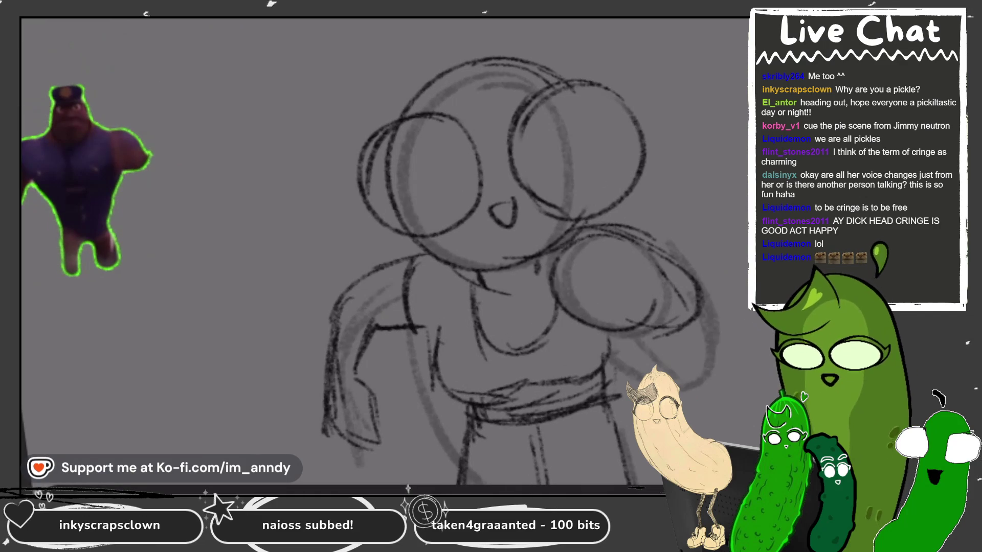
left_click_drag(426, 227, 328, 248)
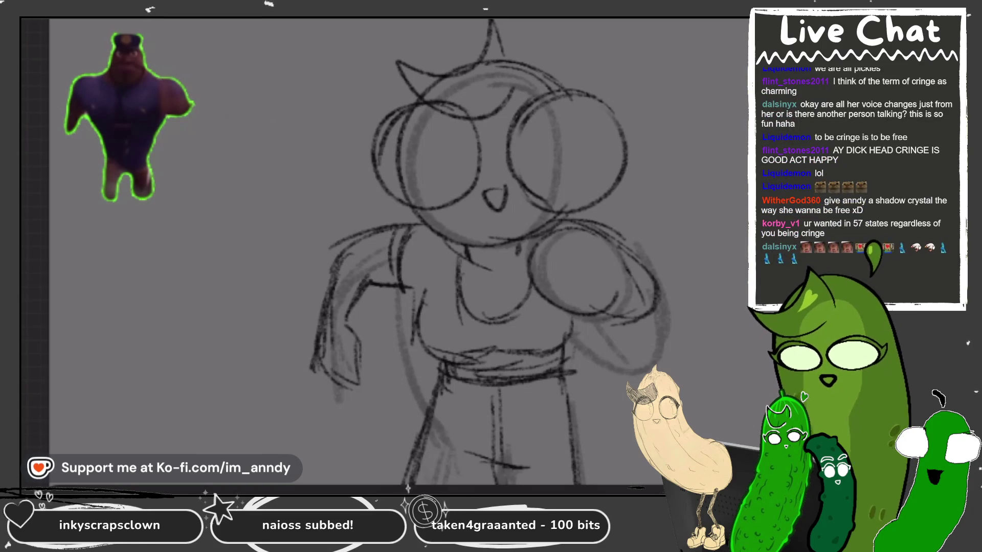
mouse_move(357, 317)
left_mouse_down()
mouse_move(390, 284)
mouse_move(308, 396)
mouse_move(286, 358)
left_mouse_up()
mouse_move(416, 228)
left_mouse_down()
mouse_move(327, 278)
mouse_move(333, 332)
mouse_move(425, 294)
left_mouse_up()
left_click_drag(376, 317, 420, 299)
mouse_move(409, 235)
left_mouse_down()
mouse_move(393, 306)
mouse_move(384, 302)
left_mouse_up()
- Extend the left arm downward and draw the left forearm and hand
mouse_move(335, 284)
left_mouse_down()
mouse_move(334, 368)
mouse_move(319, 363)
mouse_move(314, 394)
left_mouse_up()
mouse_move(371, 309)
left_mouse_down()
mouse_move(348, 388)
mouse_move(323, 397)
left_mouse_up()
mouse_move(315, 364)
left_mouse_down()
mouse_move(304, 409)
mouse_move(350, 432)
left_mouse_up()
left_click_drag(362, 365, 345, 422)
left_click_drag(343, 386, 337, 415)
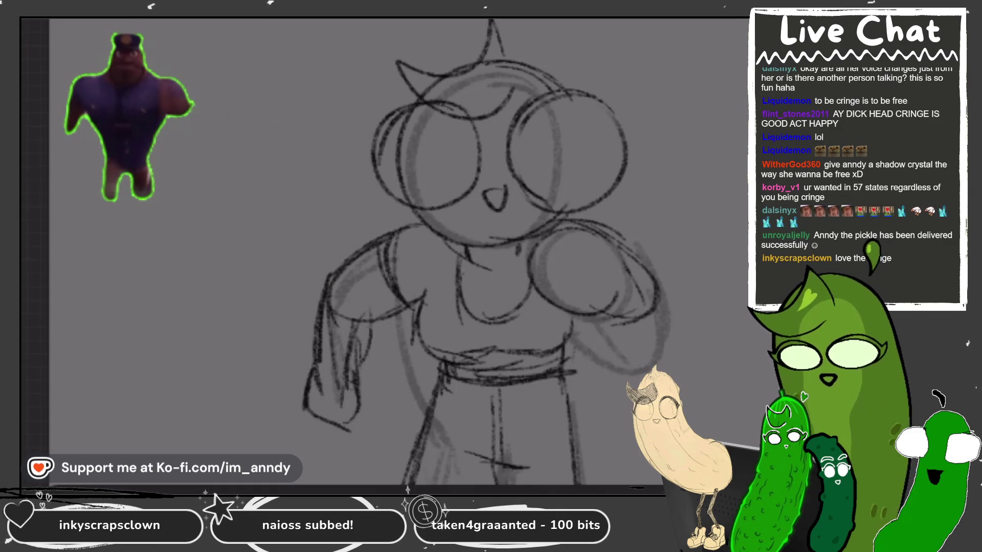
- Sketch the right shoulder and upper arm in darker lines
left_click_drag(578, 220, 534, 266)
left_click_drag(542, 228, 531, 281)
left_click_drag(559, 210, 600, 266)
left_click_drag(535, 266, 546, 309)
mouse_move(531, 261)
left_mouse_down()
mouse_move(568, 312)
mouse_move(545, 268)
left_mouse_up()
left_click_drag(591, 319, 621, 272)
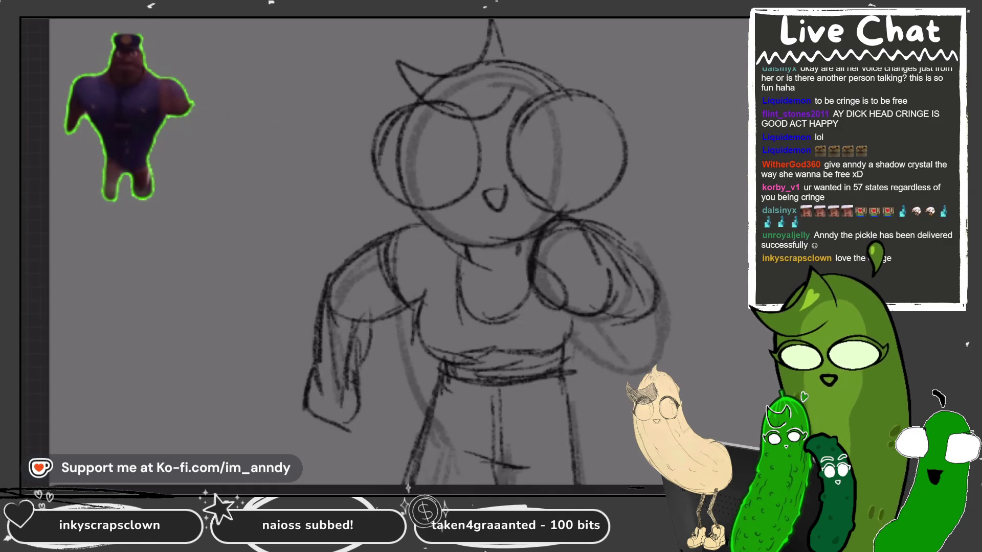
- Outline the hair around the head
left_click_drag(383, 54, 473, 120)
left_click_drag(378, 161, 342, 250)
left_click_drag(616, 161, 649, 235)
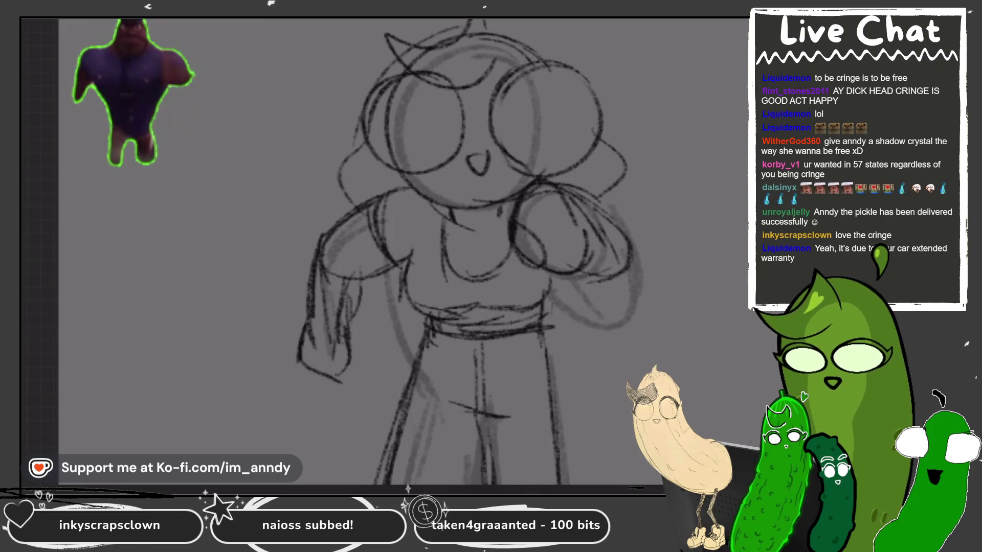
scroll(455, 240, "down", 3)
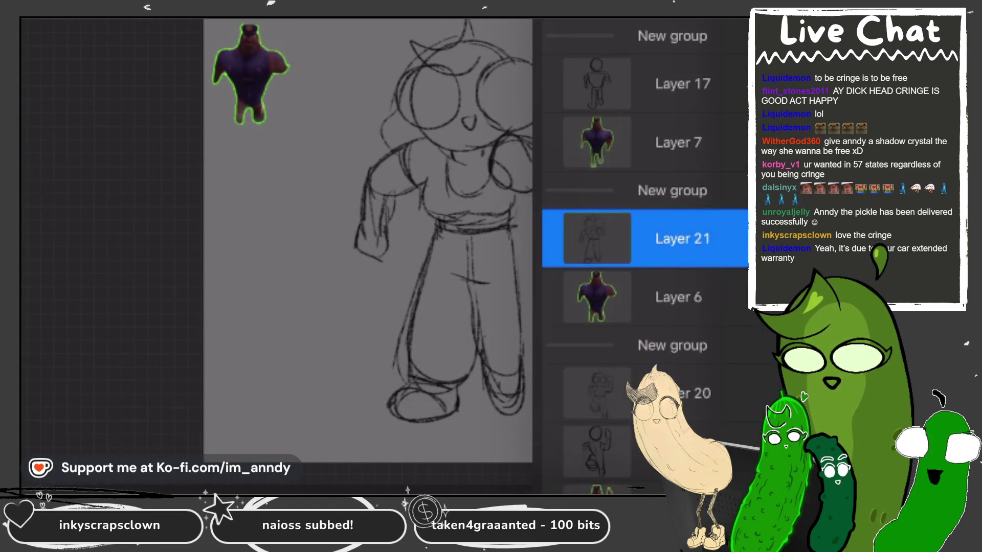
- Lower the top group's opacity to about 30% and select Layer 21
left_click(672, 36)
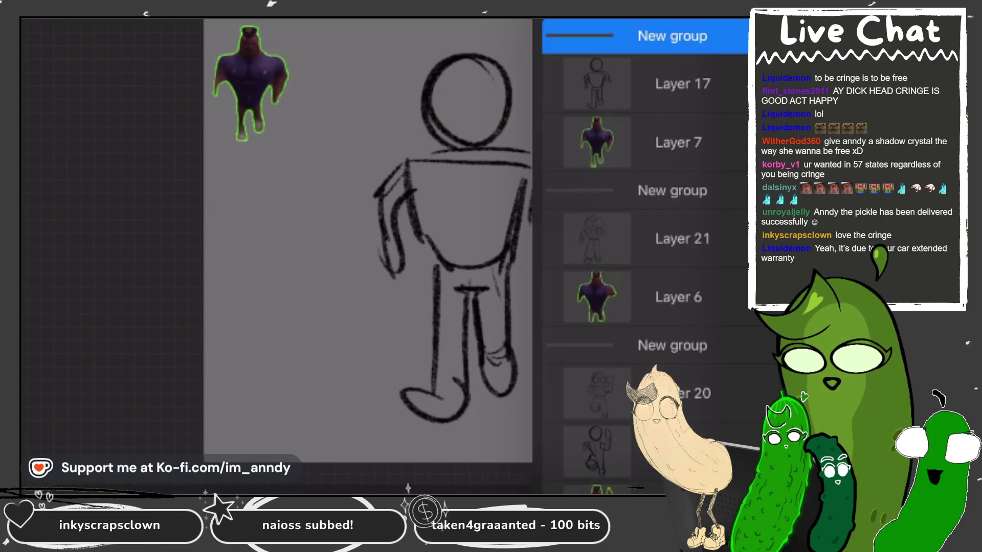
left_click(756, 35)
left_click_drag(738, 154, 622, 154)
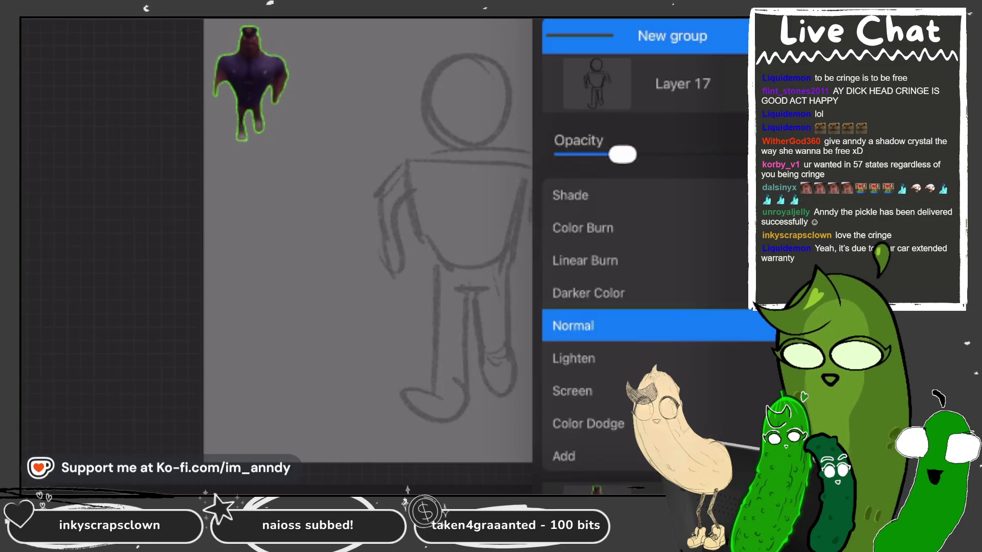
left_click_drag(671, 234, 671, 84)
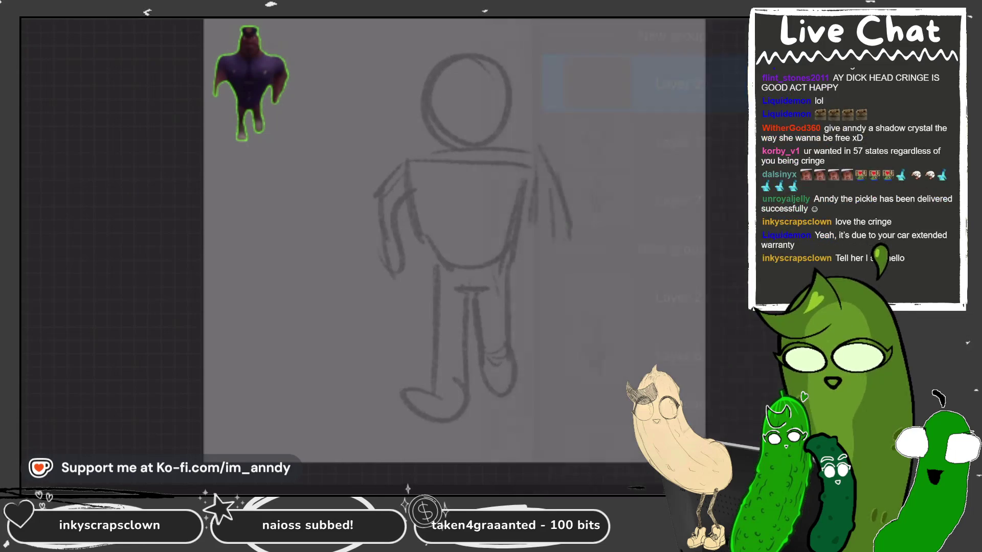
- Ink the head circle and round glasses lenses, undoing the oversized right lens
scroll(388, 255, "up", 3)
mouse_move(516, 61)
left_mouse_down()
mouse_move(445, 49)
mouse_move(424, 199)
mouse_move(557, 102)
left_mouse_up()
mouse_move(434, 101)
left_mouse_down()
mouse_move(375, 131)
mouse_move(460, 102)
left_mouse_up()
mouse_move(557, 90)
left_mouse_down()
mouse_move(590, 88)
mouse_move(524, 168)
mouse_move(568, 85)
left_mouse_up()
key("ctrl+z")
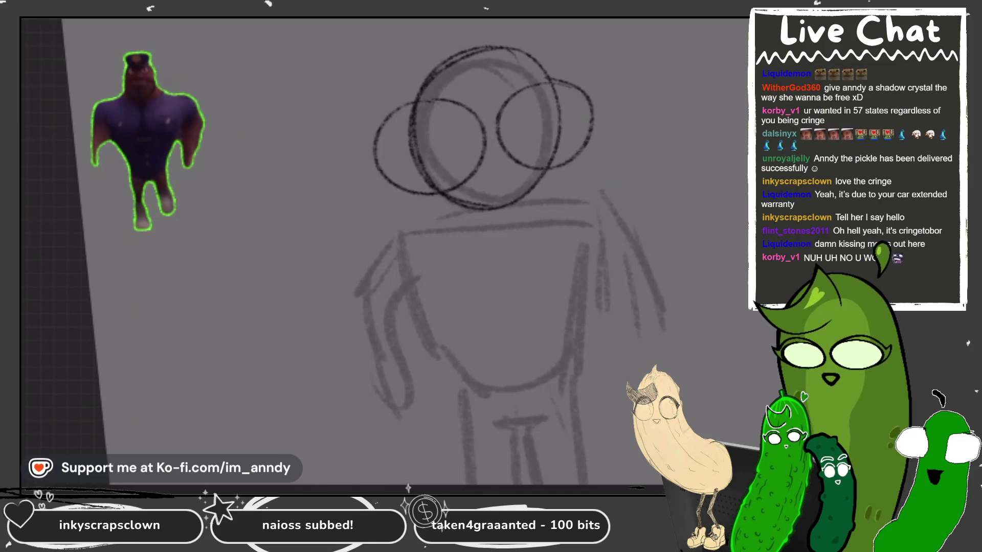
- Redraw the right glasses lens as a smaller ellipse and start the mouth below the glasses
scroll(576, 272, "down", 2)
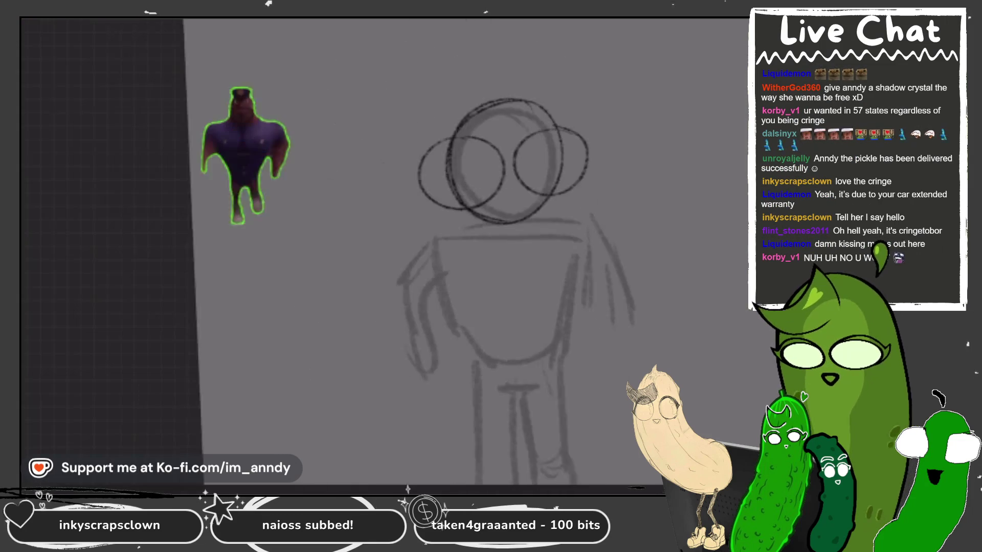
mouse_move(568, 168)
left_mouse_down()
mouse_move(599, 202)
mouse_move(578, 229)
left_mouse_up()
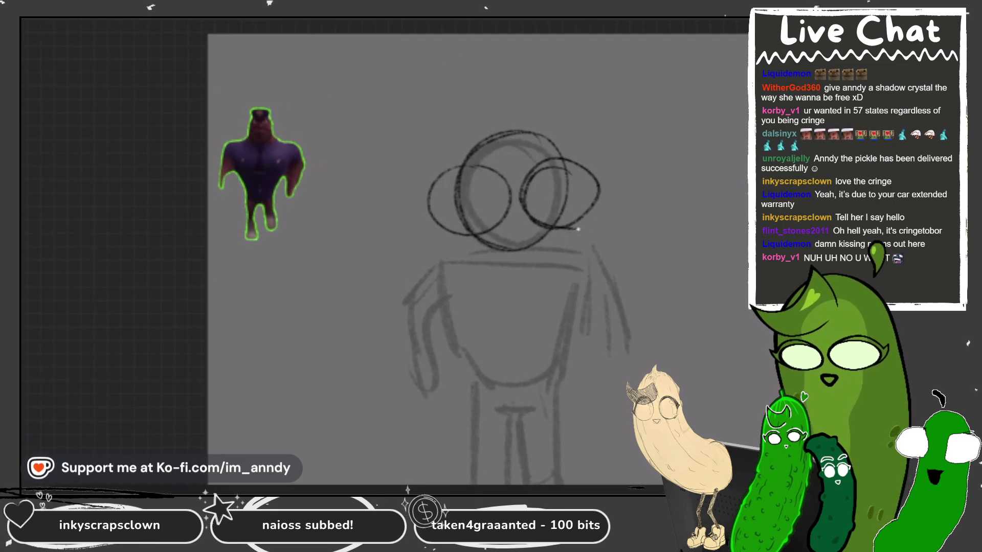
key("ctrl+z")
left_click_drag(560, 163, 590, 225)
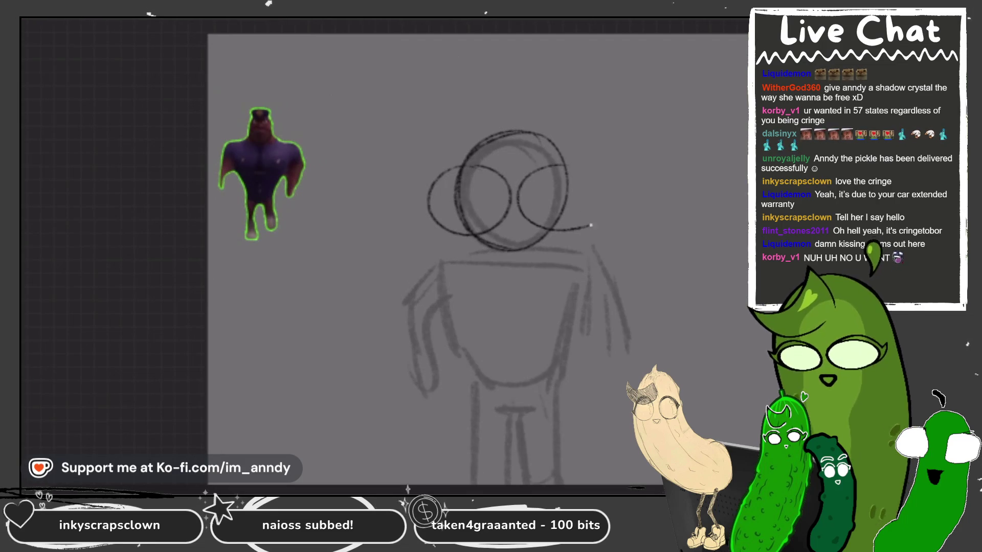
scroll(516, 215, "up", 2)
mouse_move(521, 225)
left_mouse_down()
mouse_move(507, 245)
mouse_move(524, 223)
mouse_move(481, 230)
mouse_move(531, 210)
left_mouse_up()
- Draw the left shoulder, bent left arm, forearm and hand
scroll(521, 225, "down", 2)
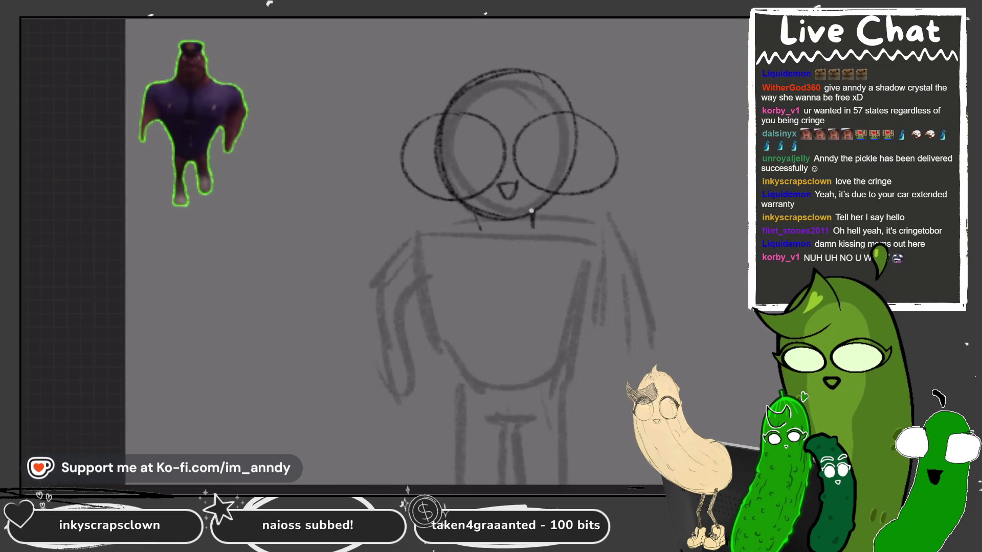
scroll(478, 103, "down", 1)
mouse_move(474, 190)
left_mouse_down()
mouse_move(416, 208)
mouse_move(394, 240)
left_mouse_up()
mouse_move(445, 197)
left_mouse_down()
mouse_move(409, 225)
mouse_move(389, 266)
mouse_move(400, 325)
left_mouse_up()
mouse_move(391, 286)
left_mouse_down()
mouse_move(399, 325)
mouse_move(446, 322)
left_mouse_up()
left_click_drag(427, 290, 445, 317)
mouse_move(422, 251)
left_mouse_down()
mouse_move(425, 289)
mouse_move(422, 247)
mouse_move(456, 238)
mouse_move(467, 193)
mouse_move(434, 209)
left_mouse_up()
mouse_move(456, 241)
left_mouse_down()
mouse_move(449, 280)
mouse_move(475, 285)
left_mouse_up()
- Add the collar under the head, the right chest line, the right arm and shoulder, and a curve under the torso
mouse_move(473, 200)
left_mouse_down()
mouse_move(512, 233)
mouse_move(529, 202)
left_mouse_up()
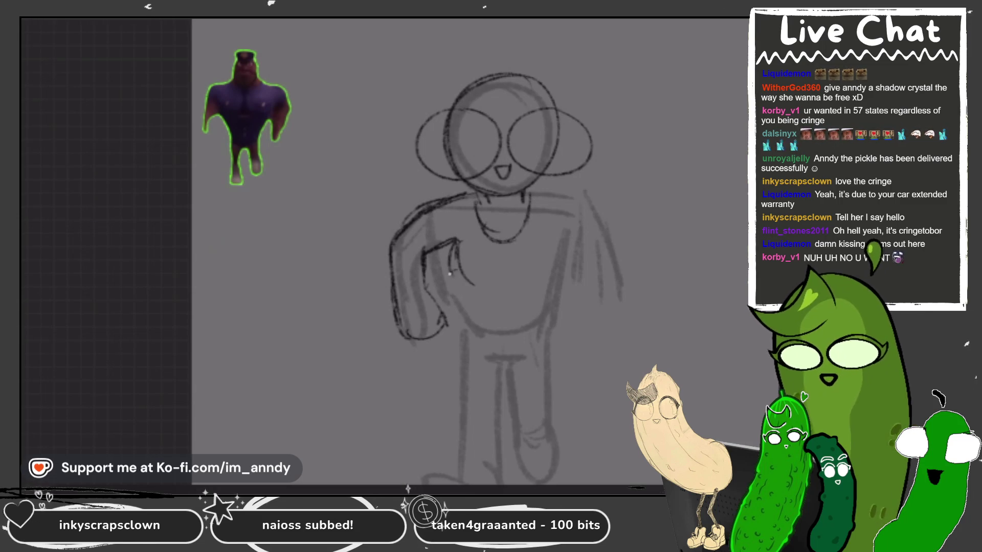
left_click_drag(473, 286, 521, 279)
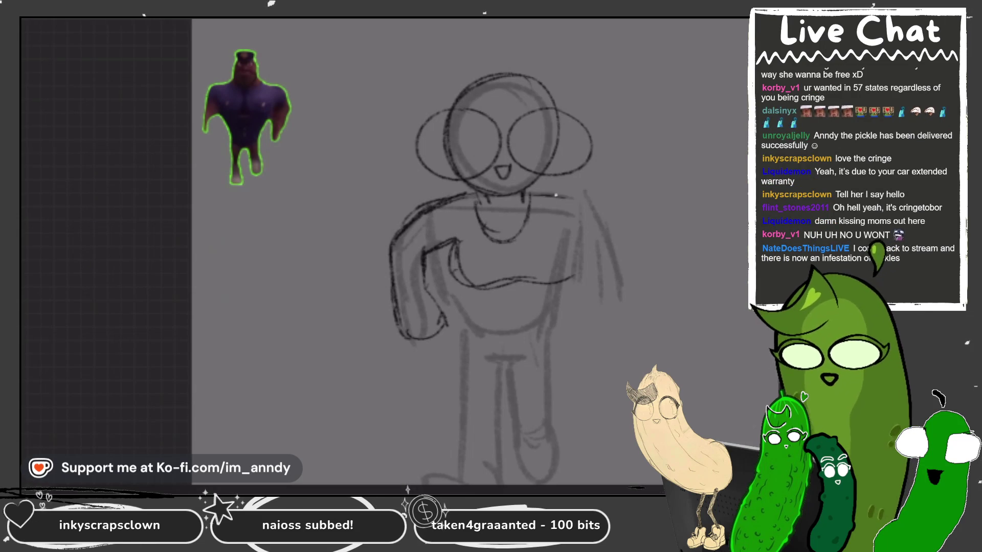
mouse_move(556, 281)
left_mouse_down()
mouse_move(562, 228)
mouse_move(583, 206)
left_mouse_up()
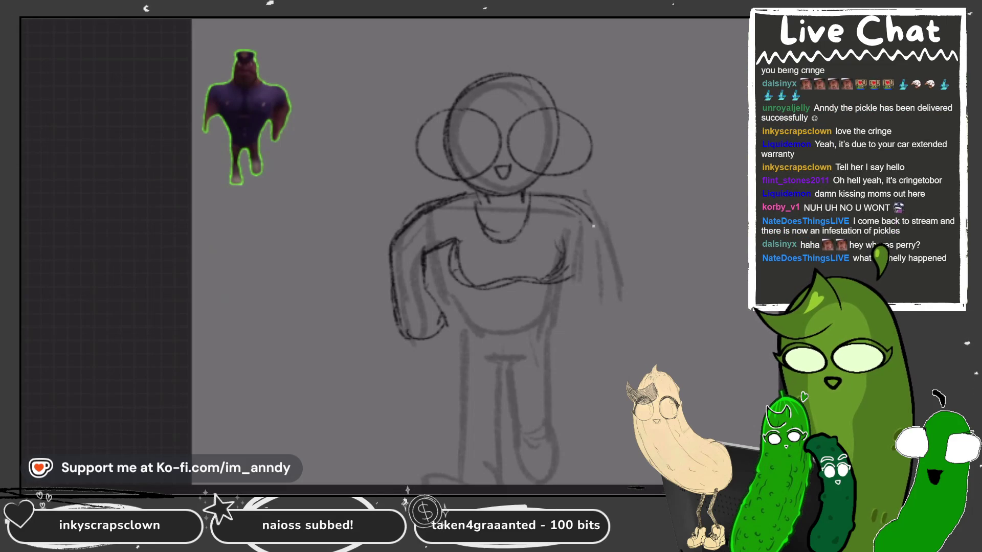
mouse_move(578, 201)
left_mouse_down()
mouse_move(623, 256)
mouse_move(627, 277)
left_mouse_up()
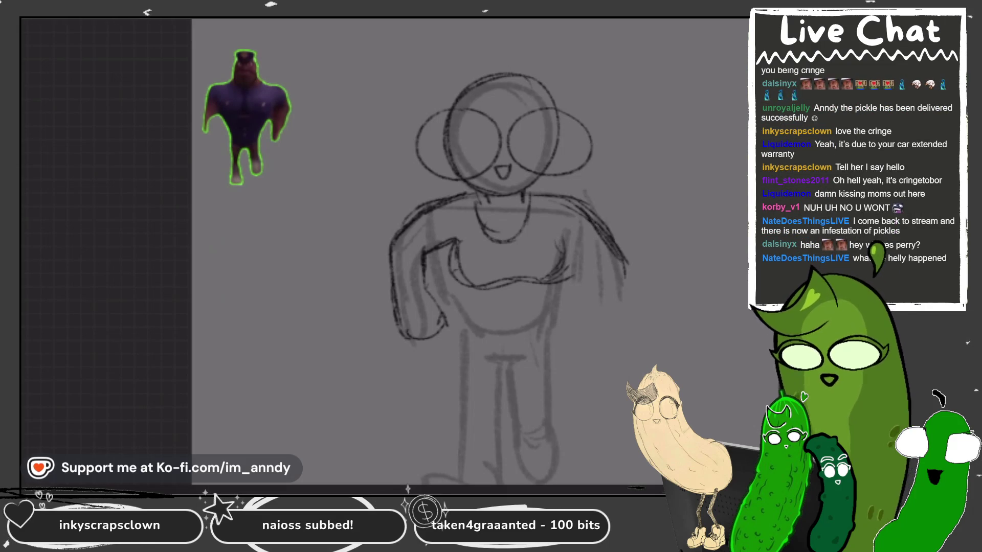
left_click_drag(562, 244, 608, 272)
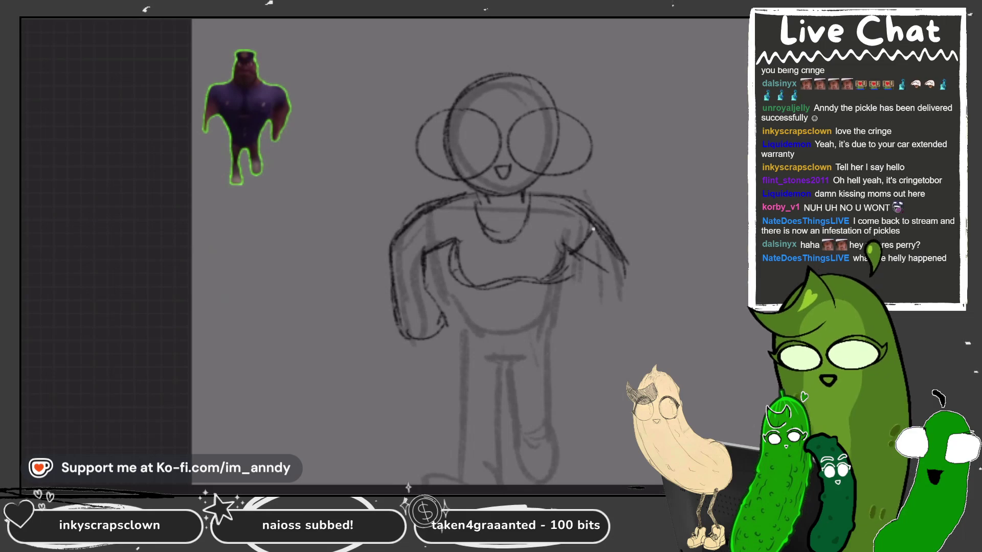
mouse_move(594, 261)
left_mouse_down()
mouse_move(588, 342)
mouse_move(625, 323)
mouse_move(622, 274)
mouse_move(619, 342)
left_mouse_up()
mouse_move(483, 302)
left_mouse_down()
mouse_move(552, 293)
mouse_move(477, 298)
left_mouse_up()
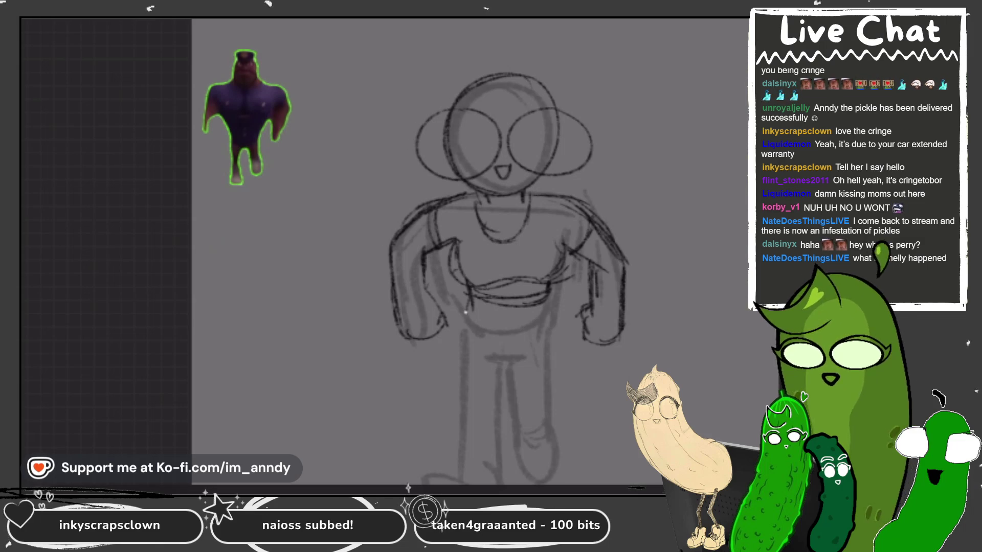
scroll(503, 205, "up", 1)
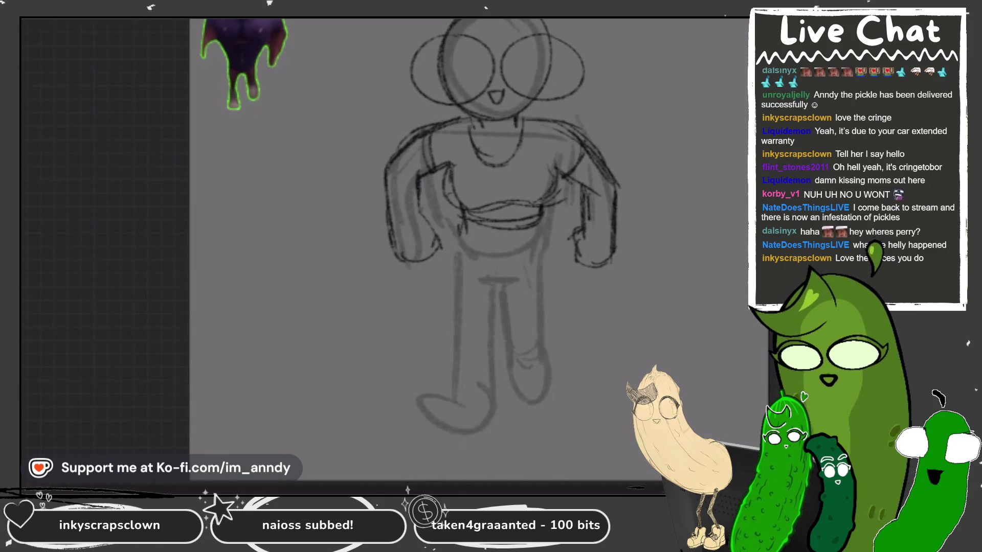
- Trace a darker line down the figure's side and legs, ending with an outline around the foot
scroll(409, 230, "down", 3)
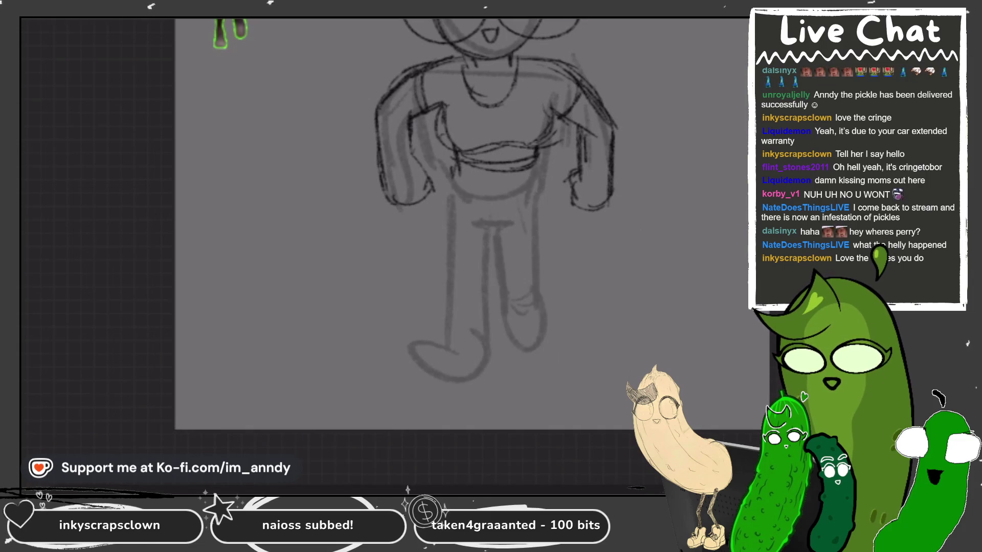
scroll(358, 230, "up", 2)
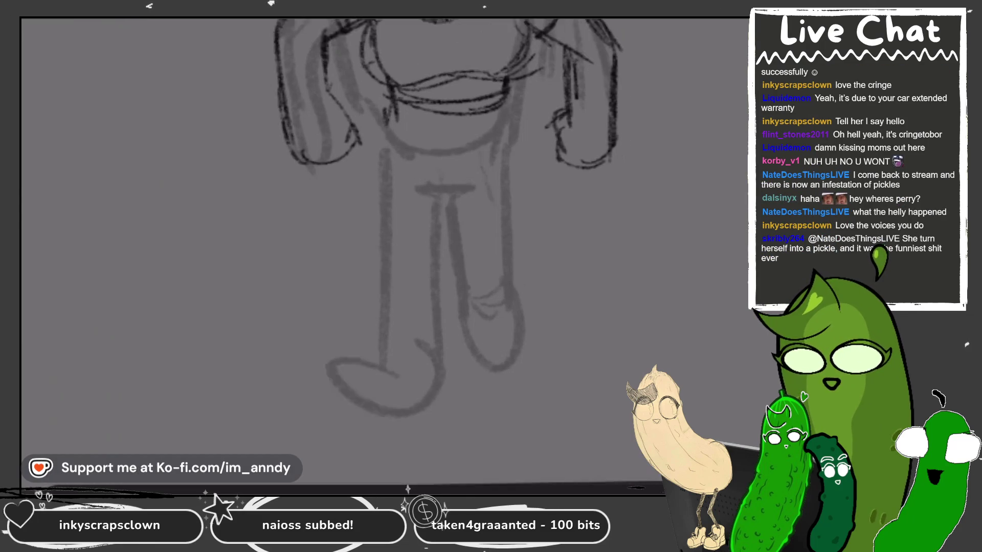
left_click_drag(369, 94, 348, 200)
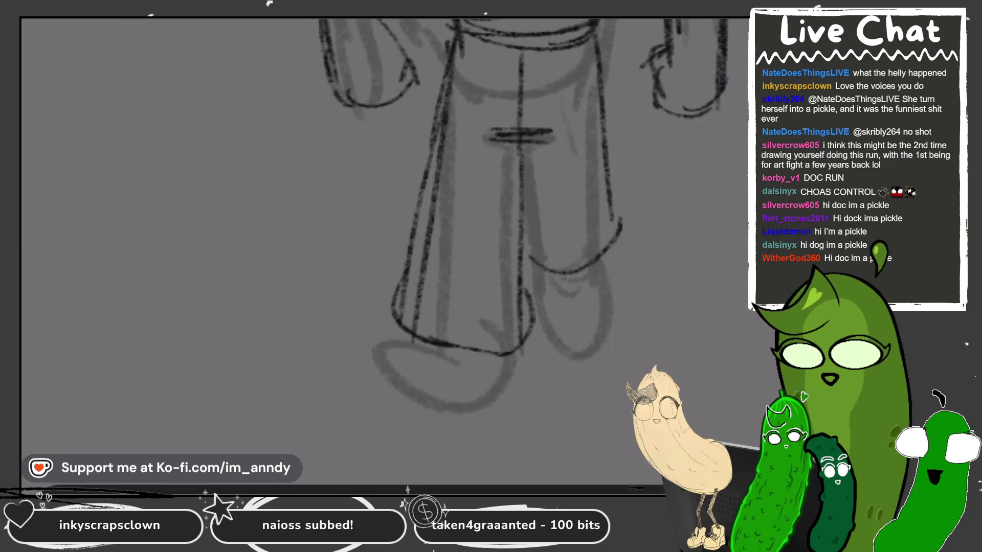
scroll(496, 214, "down", 3)
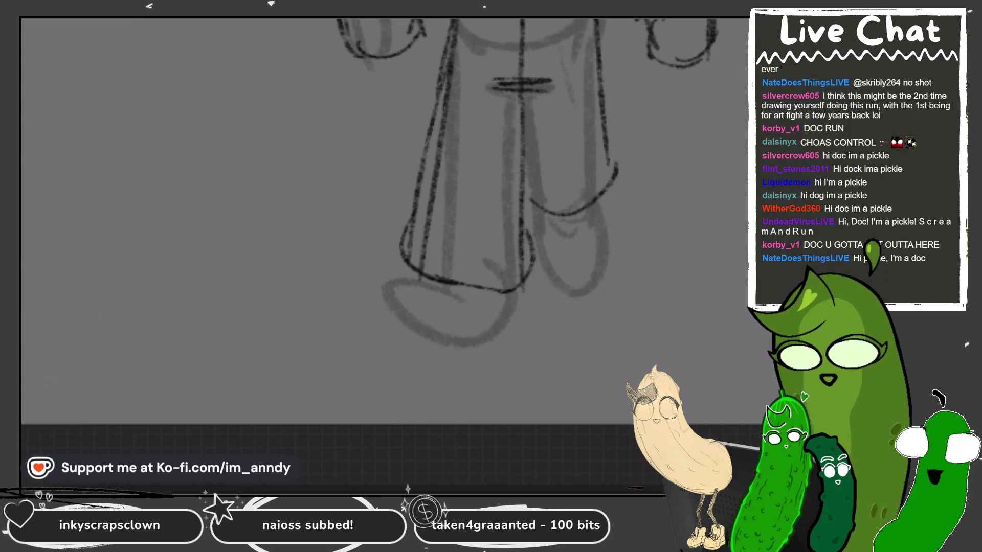
mouse_move(463, 258)
left_mouse_down()
mouse_move(470, 334)
mouse_move(483, 329)
left_mouse_up()
- Outline both feet with dark ovals, redoing the misplaced foot strokes
key("ctrl+z")
mouse_move(450, 253)
left_mouse_down()
mouse_move(401, 281)
mouse_move(563, 281)
left_mouse_up()
key("ctrl+z")
mouse_move(452, 254)
left_mouse_down()
mouse_move(407, 271)
mouse_move(544, 307)
mouse_move(392, 307)
left_mouse_up()
mouse_move(516, 271)
left_mouse_down()
mouse_move(521, 335)
mouse_move(560, 286)
mouse_move(549, 318)
left_mouse_up()
mouse_move(596, 166)
left_mouse_down()
mouse_move(629, 261)
mouse_move(690, 184)
left_mouse_up()
left_click_drag(600, 217, 698, 190)
left_click_drag(672, 151, 686, 225)
- Zoom in on the head and sketch hair outlines across the top and both sides
key("ctrl+0")
key("ctrl+plus")
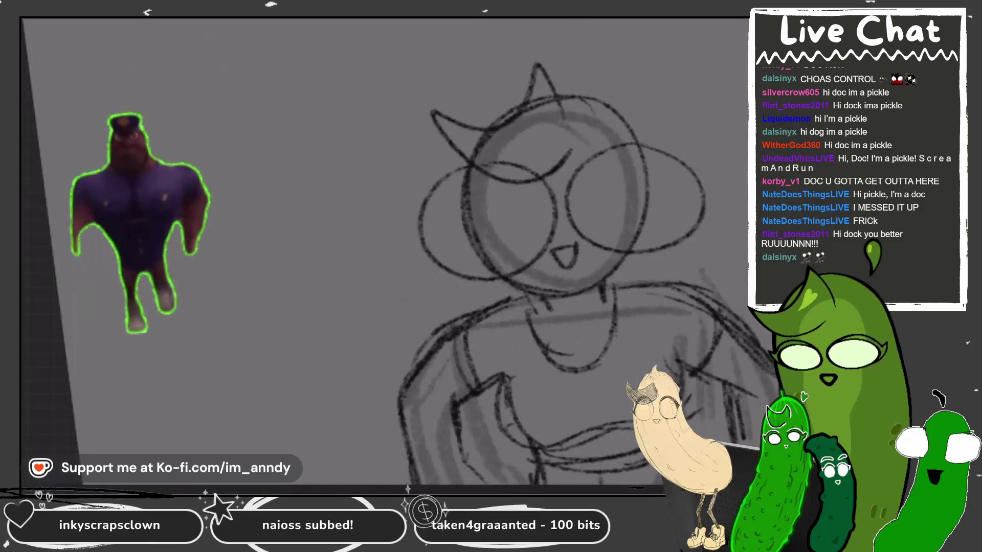
left_click_drag(532, 23, 409, 123)
mouse_move(413, 230)
left_mouse_down()
mouse_move(353, 276)
mouse_move(379, 313)
left_mouse_up()
left_click_drag(639, 36, 708, 118)
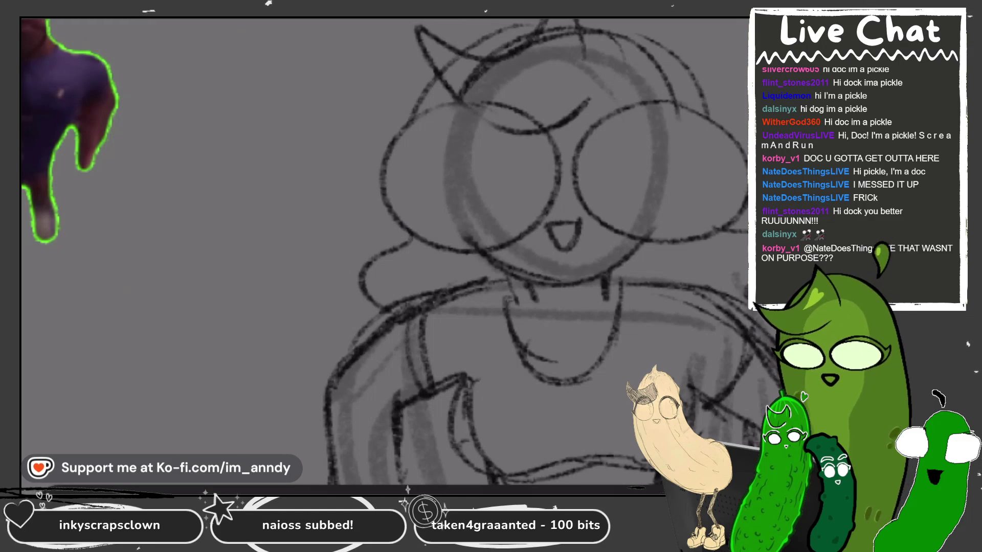
scroll(512, 250, "down", 3)
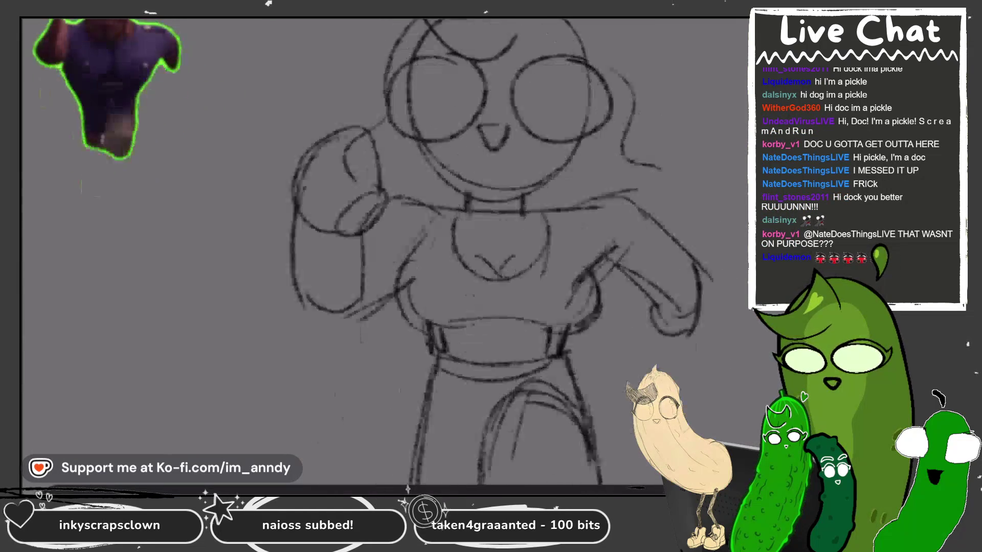
key("l")
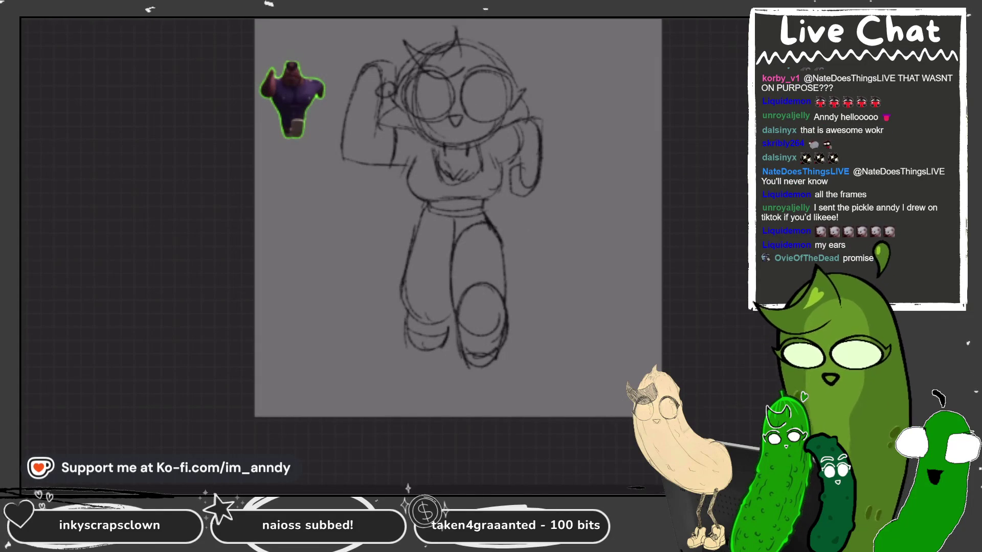
- Scroll the canvas to view the finished flexing-pose sketch from head to feet
scroll(458, 217, "up", 3)
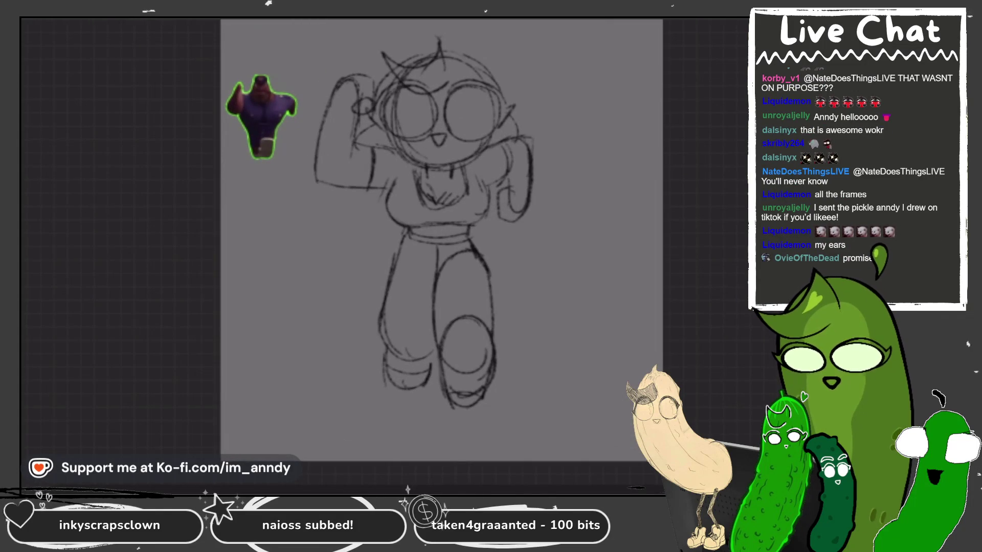
scroll(445, 250, "up", 3)
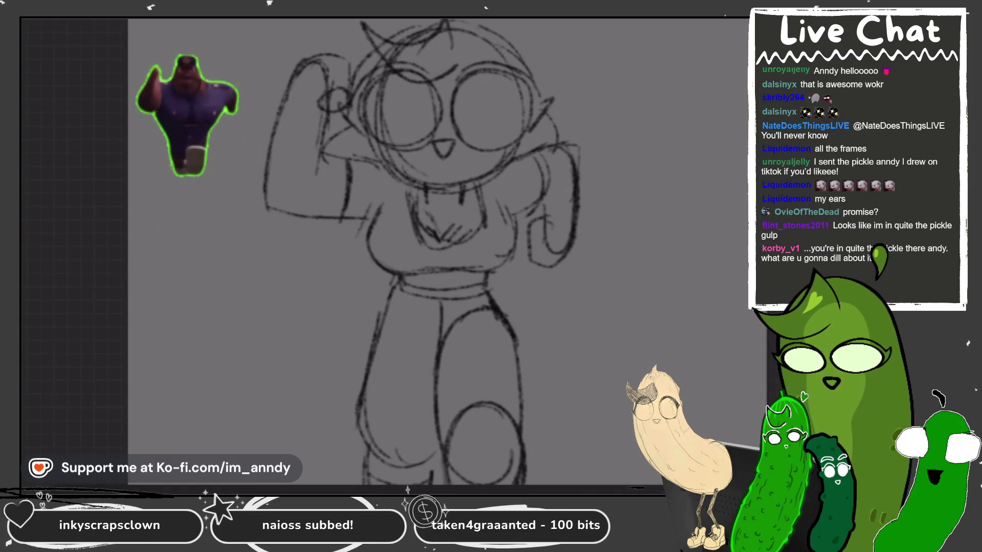
- Lower the flexing-pose sketch layer's opacity in the Layers panel so the sketch appears faded
key("l")
left_click(737, 435)
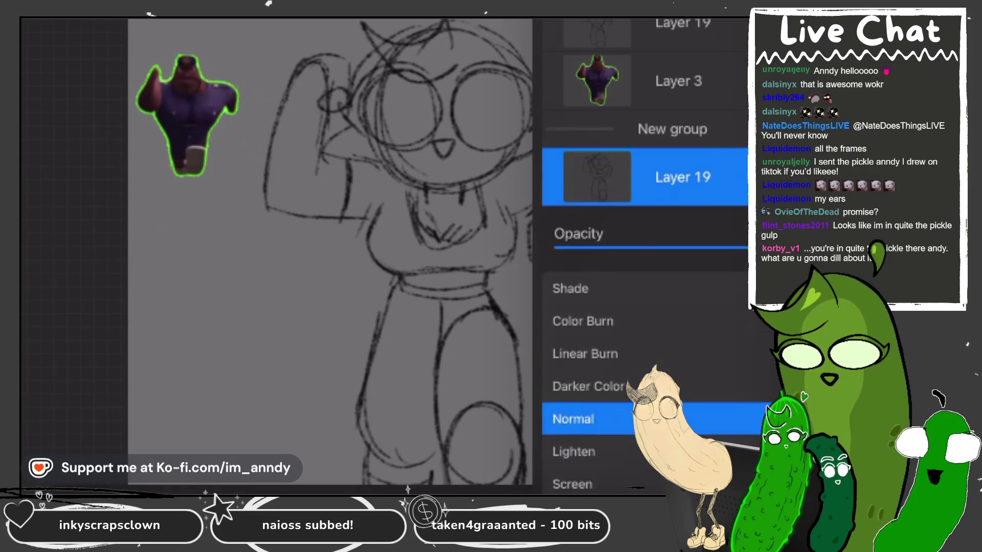
left_click_drag(736, 248, 628, 248)
left_click(736, 246)
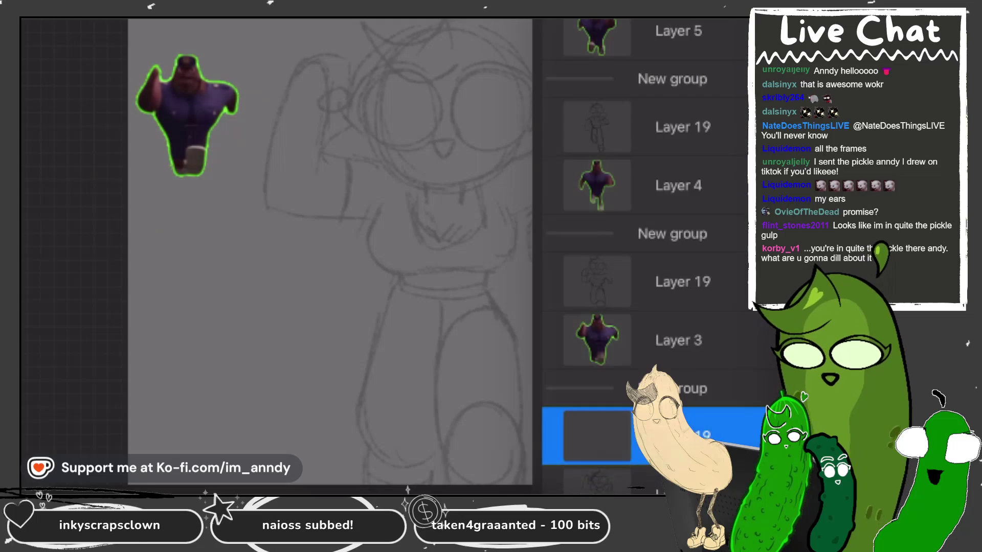
key("l")
scroll(384, 250, "up", 3)
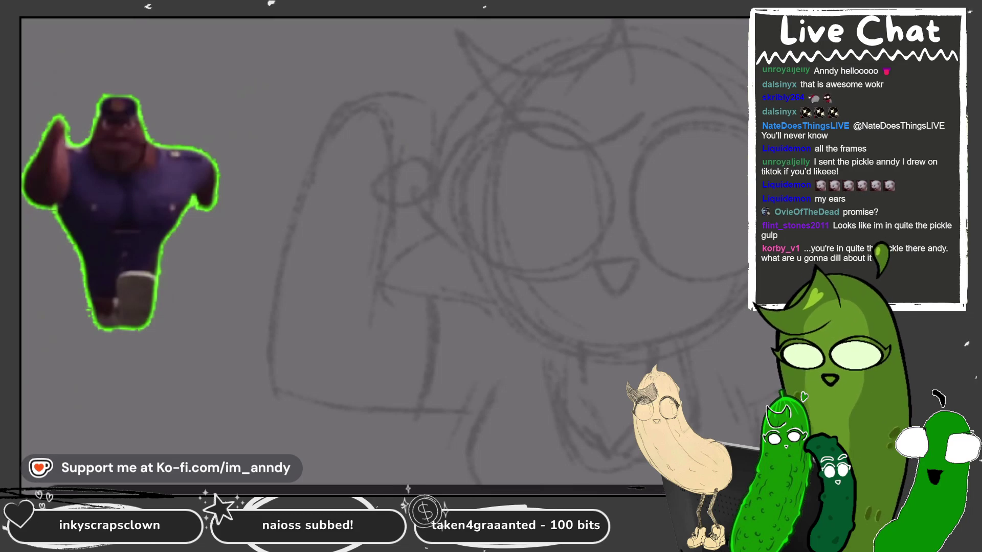
- Ink the first long dark outline stroke over the sketch, then set the canvas upright and zoom to the head
scroll(388, 255, "up", 2)
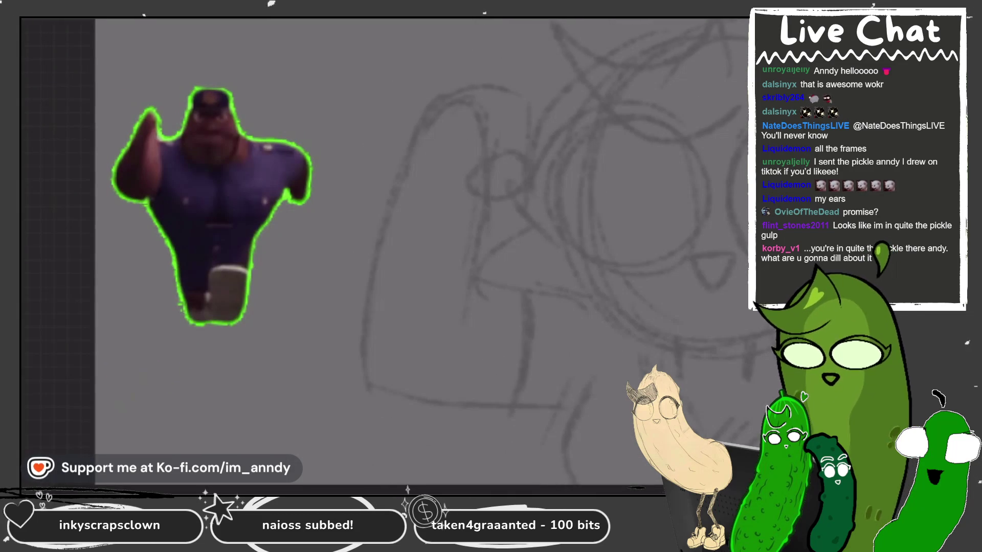
mouse_move(452, 101)
left_mouse_down()
mouse_move(358, 358)
mouse_move(542, 414)
left_mouse_up()
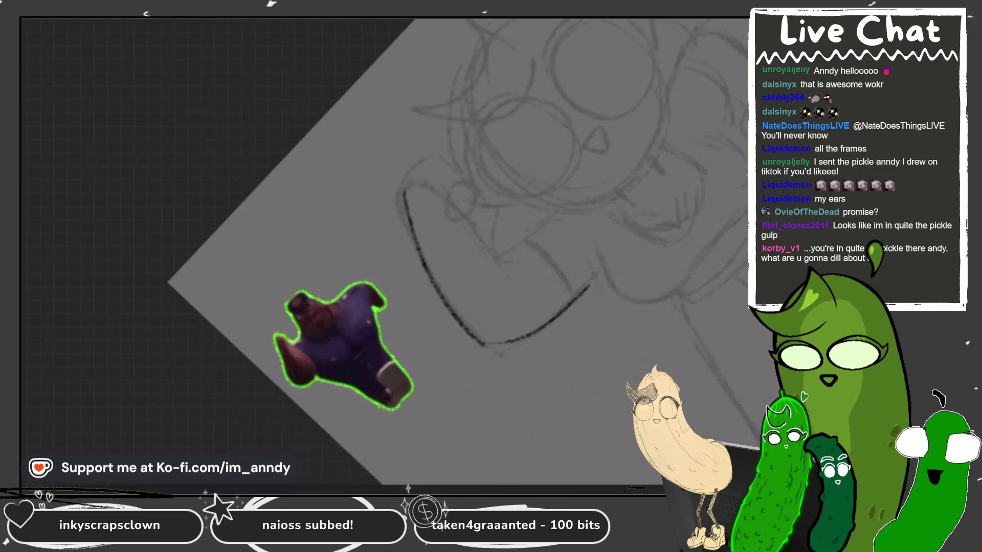
left_click_drag(483, 342, 582, 287)
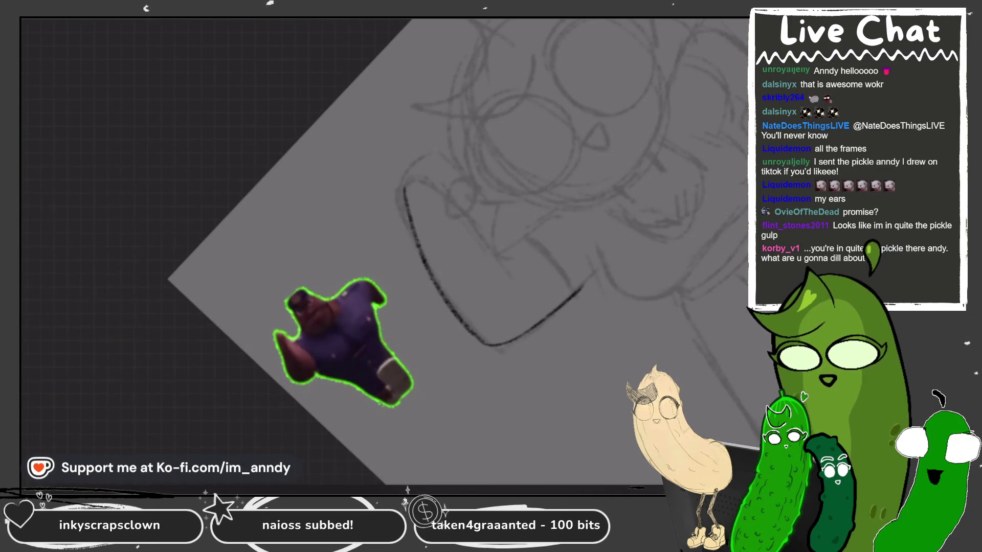
key("5")
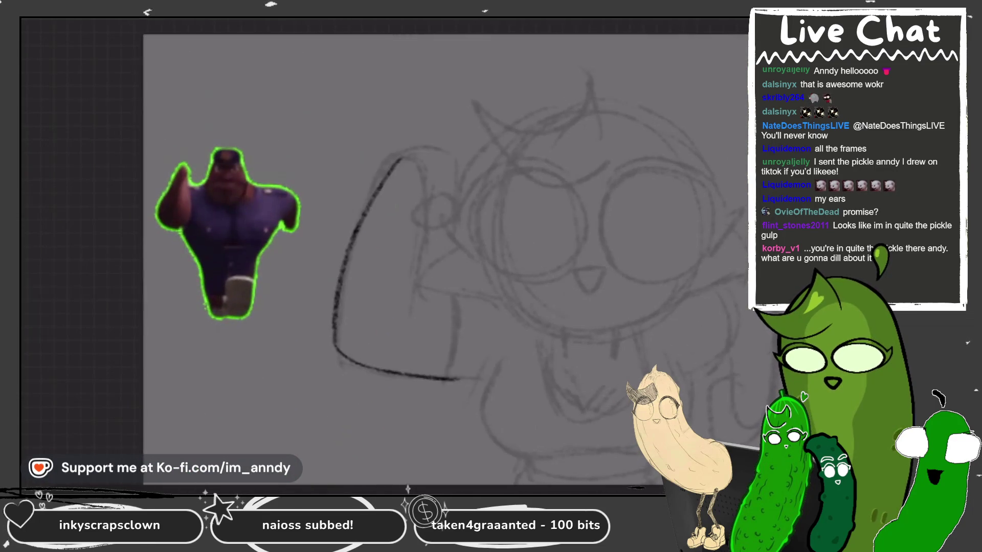
key("minus")
key("plus")
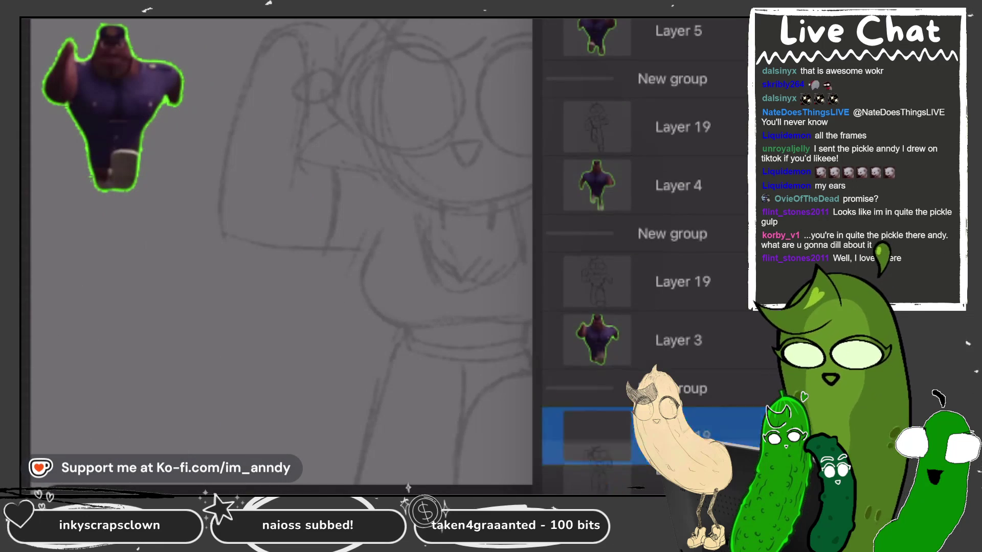
key("plus")
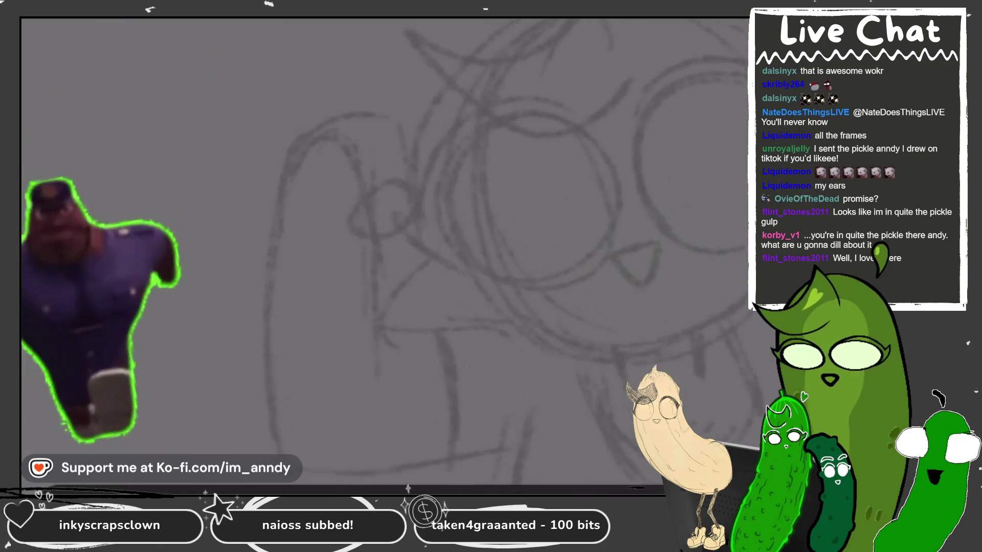
- Ink a large L-shaped outline, a small L and a c-shaped curve, undoing stray strokes
mouse_move(319, 251)
left_mouse_down()
mouse_move(383, 120)
mouse_move(407, 115)
mouse_move(317, 296)
mouse_move(312, 381)
left_mouse_up()
key("ctrl+z")
key("ctrl+z")
mouse_move(470, 59)
left_mouse_down()
mouse_move(416, 69)
mouse_move(373, 352)
mouse_move(557, 396)
left_mouse_up()
mouse_move(491, 273)
left_mouse_down()
mouse_move(570, 307)
mouse_move(560, 414)
left_mouse_up()
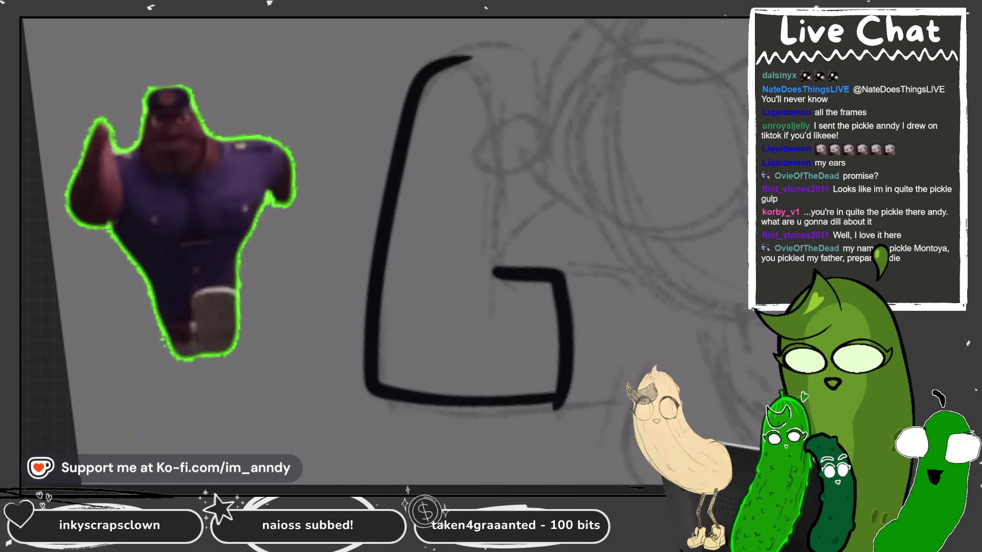
key("ctrl+z")
left_click_drag(407, 198, 480, 196)
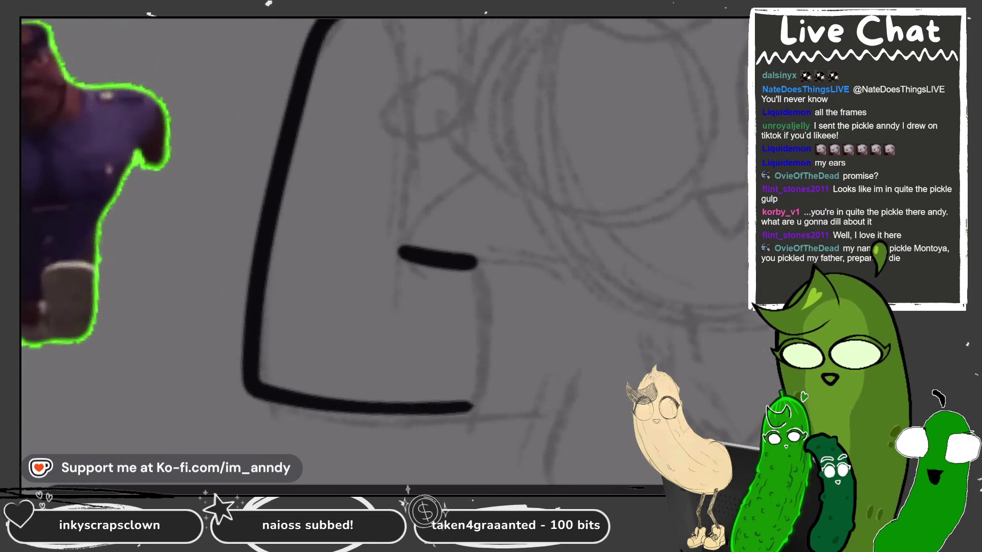
left_click_drag(432, 227, 425, 353)
mouse_move(462, 164)
left_mouse_down()
mouse_move(455, 207)
mouse_move(471, 194)
left_mouse_up()
- Extend the large bracket's top end up and to the right, retrying until it fits
mouse_move(358, 83)
left_mouse_down()
mouse_move(391, 64)
mouse_move(465, 52)
left_mouse_up()
key("ctrl+z")
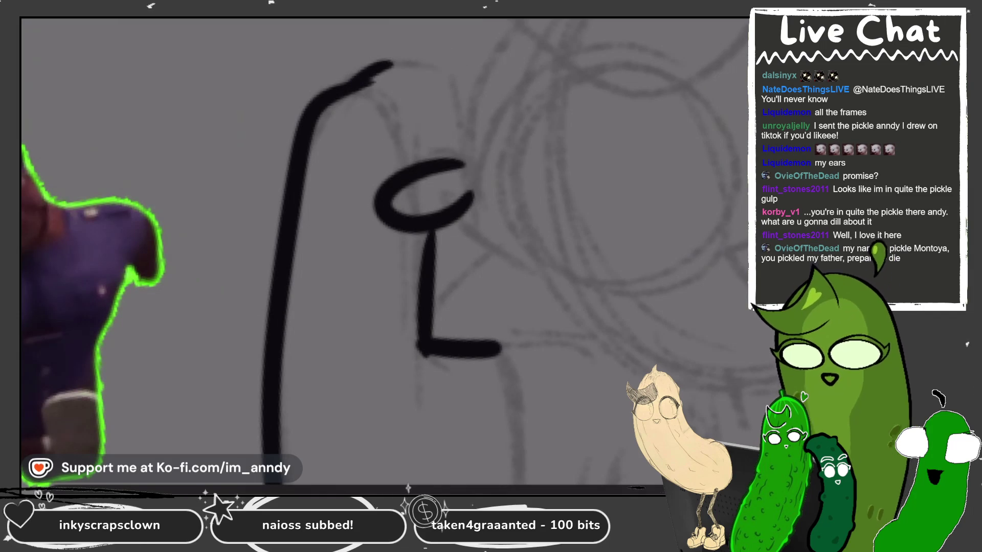
key("ctrl+z")
left_click_drag(370, 77, 406, 56)
key("ctrl+z")
left_click_drag(353, 86, 391, 64)
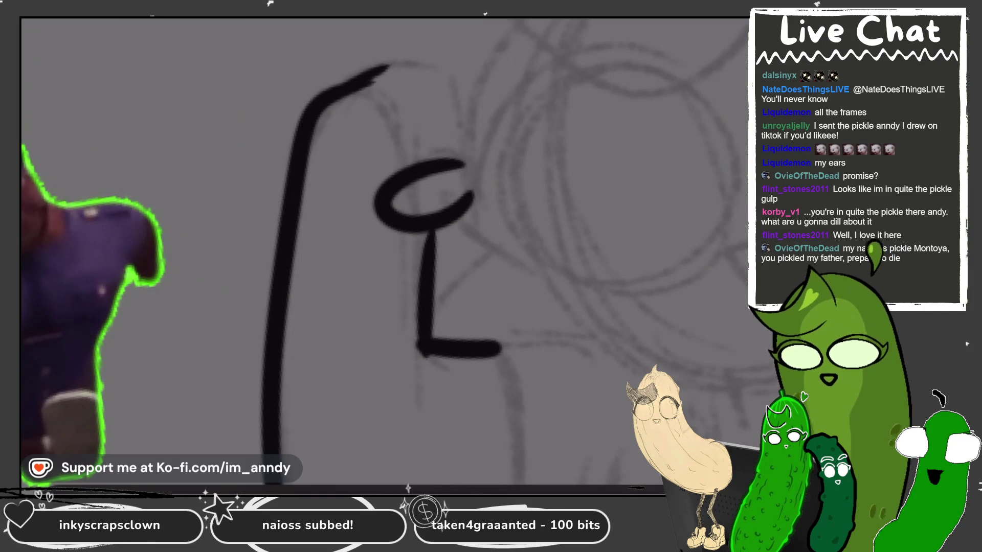
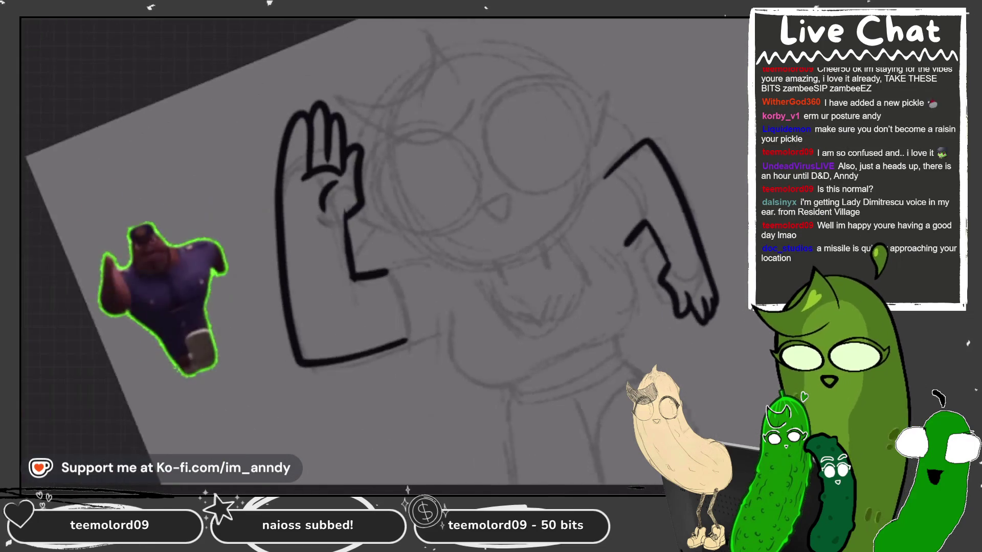
- Ink the raised arm's lower edge and elbow, redrawing the first arm stroke slightly higher
left_click_drag(475, 350, 618, 222)
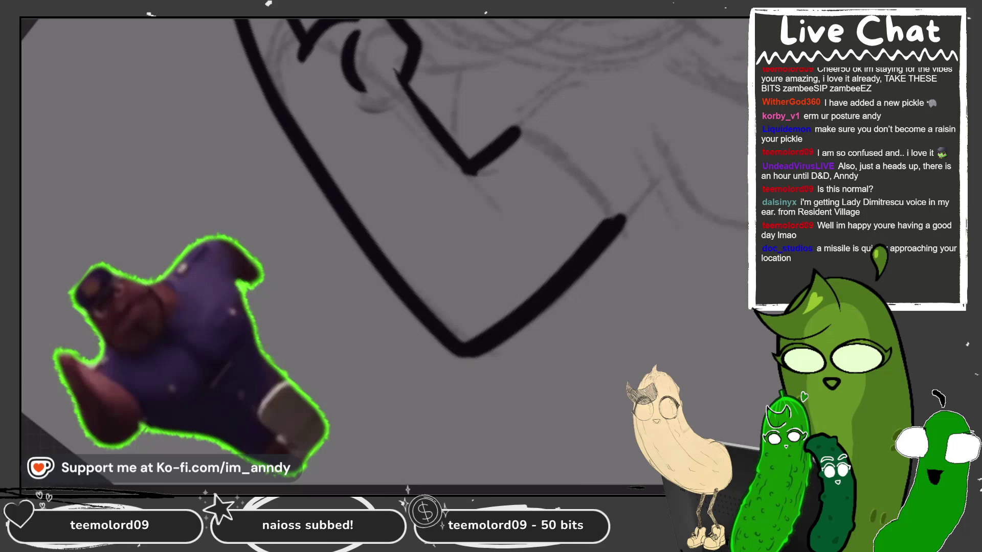
key("ctrl+z")
left_click_drag(463, 353, 619, 214)
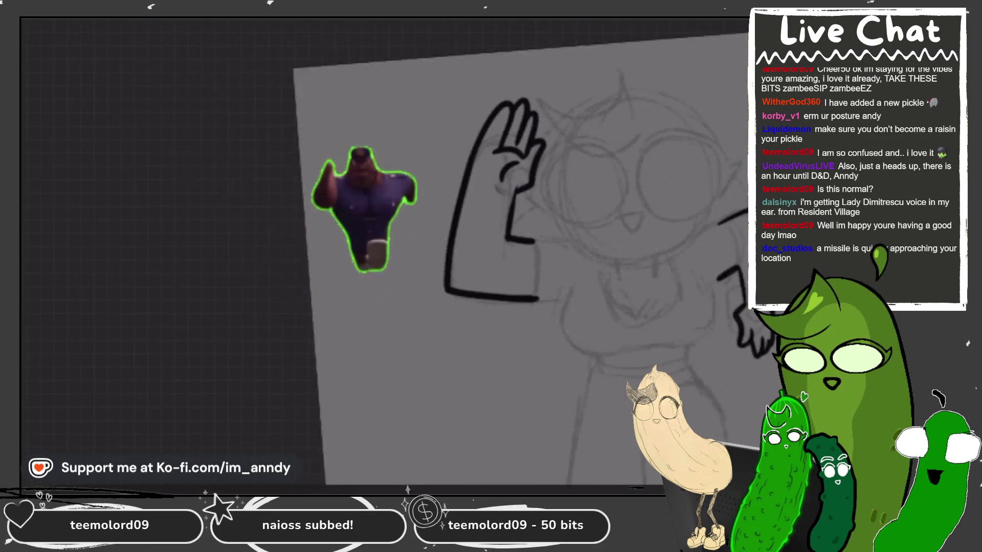
left_click_drag(425, 197, 445, 321)
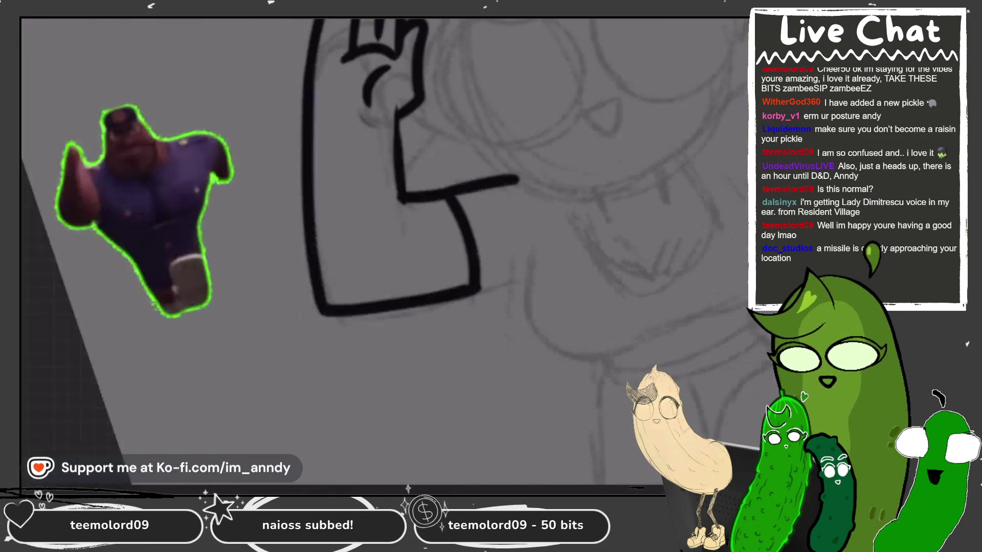
left_click_drag(432, 263, 508, 248)
- Draw the curved chest outline beside the arm, redoing the first attempt
mouse_move(526, 213)
left_mouse_down()
mouse_move(506, 299)
mouse_move(585, 357)
left_mouse_up()
key("ctrl+z")
left_click_drag(535, 210, 585, 355)
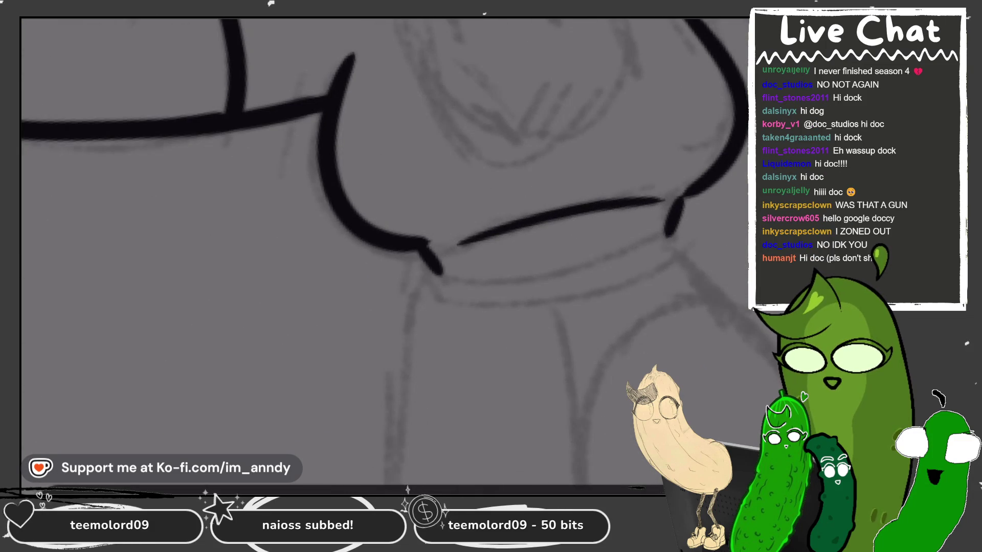
- Ink the shirt's U-shaped scoop neckline, redrawing the first attempt
mouse_move(438, 164)
left_mouse_down()
mouse_move(426, 251)
mouse_move(627, 172)
left_mouse_up()
key("ctrl+z")
mouse_move(440, 165)
left_mouse_down()
mouse_move(435, 292)
mouse_move(588, 169)
left_mouse_up()
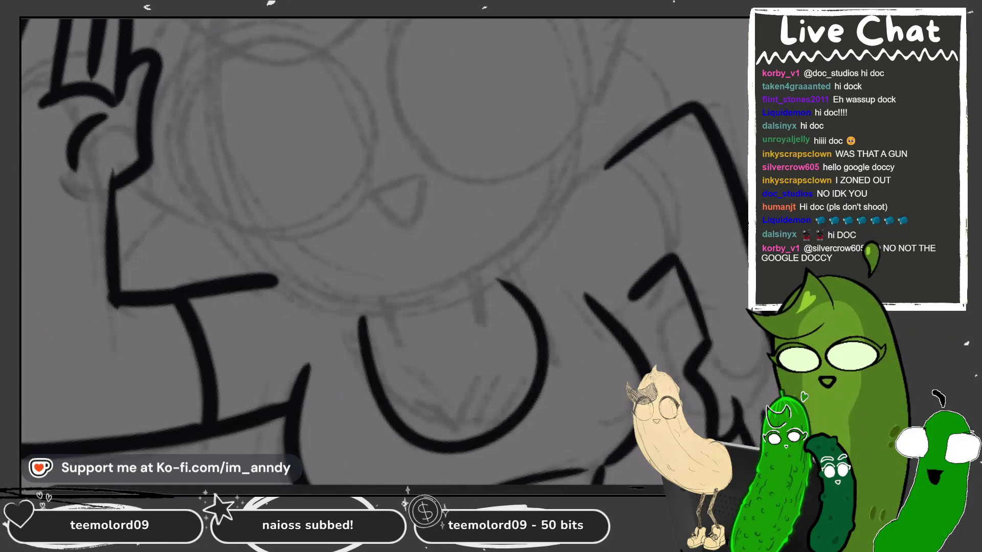
- Extend the arm's upper outline and ink the lowered right arm's outer edge
left_click_drag(550, 207, 643, 134)
mouse_move(599, 179)
left_mouse_down()
mouse_move(639, 271)
mouse_move(637, 324)
mouse_move(647, 307)
left_mouse_up()
mouse_move(411, 179)
left_mouse_down()
mouse_move(460, 252)
mouse_move(493, 263)
mouse_move(515, 296)
mouse_move(535, 286)
left_mouse_up()
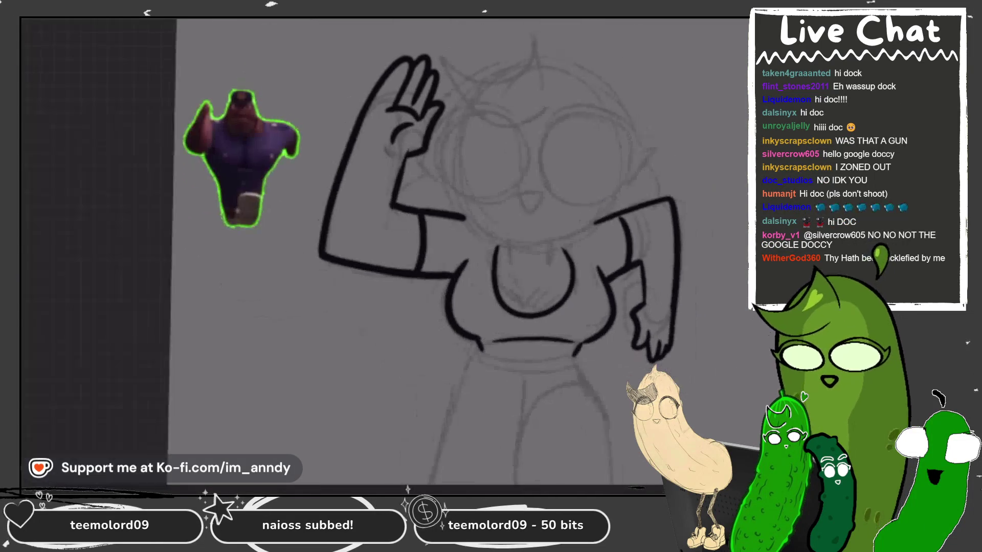
scroll(637, 335, "up", 2)
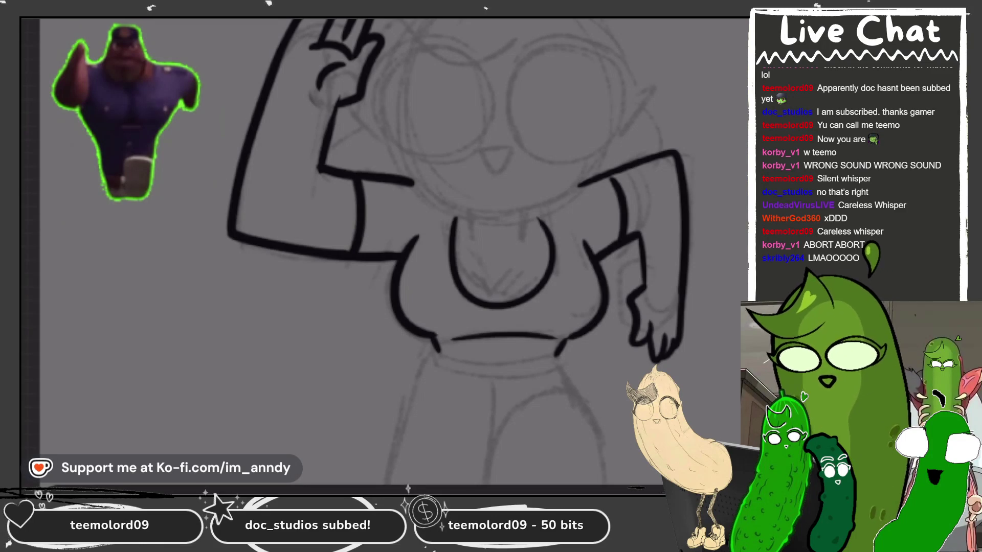
- Ink the top and lower edges of the double belt band, removing a stray stroke
key("ctrl+minus")
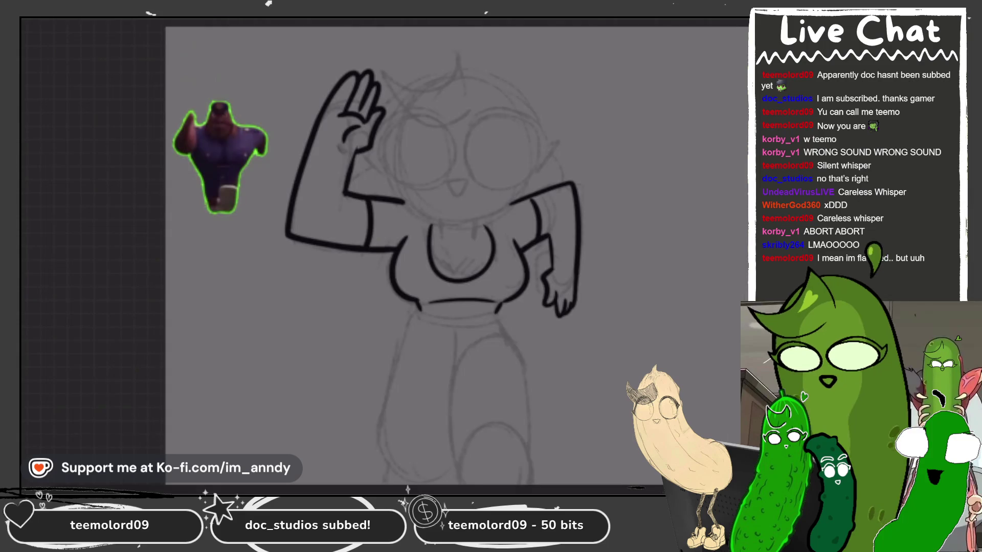
key("ctrl+plus")
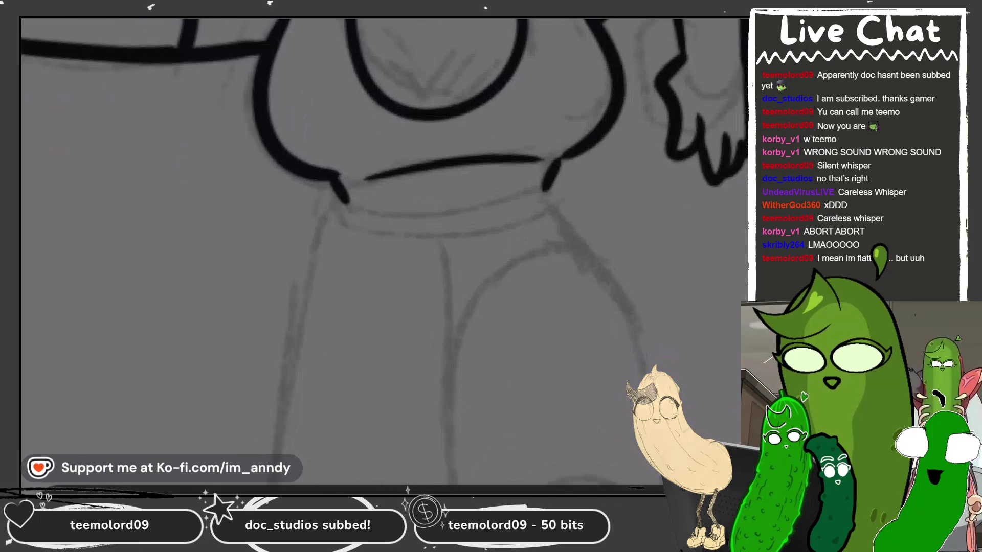
mouse_move(340, 202)
left_mouse_down()
mouse_move(562, 174)
mouse_move(327, 225)
mouse_move(555, 236)
mouse_move(562, 209)
left_mouse_up()
key("ctrl+z")
mouse_move(337, 192)
left_mouse_down()
mouse_move(511, 241)
mouse_move(573, 202)
mouse_move(570, 214)
left_mouse_up()
key("ctrl+minus")
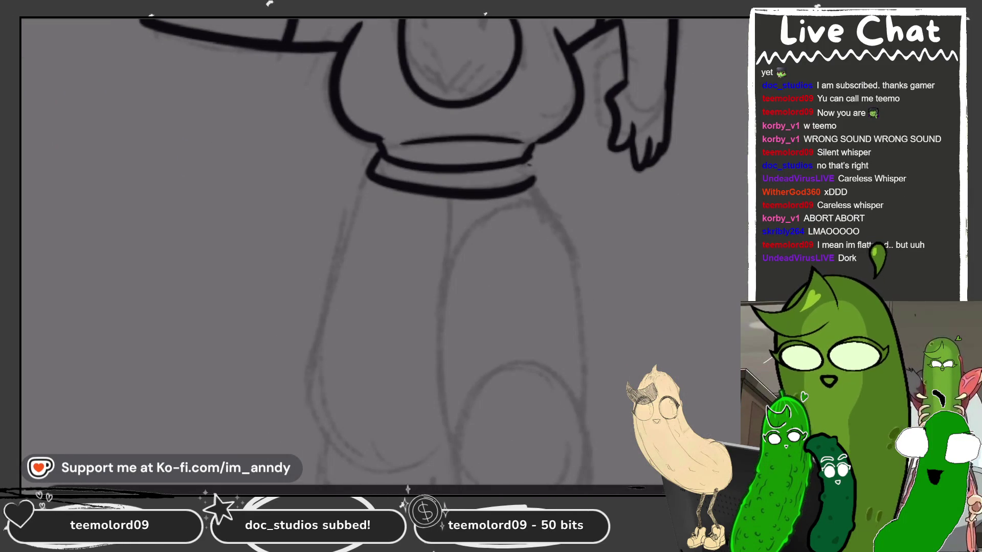
- Ink the left trouser leg's outer side, its centre crease and a short front line
scroll(409, 250, "down", 3)
mouse_move(350, 117)
left_mouse_down()
mouse_move(294, 314)
mouse_move(422, 369)
left_mouse_up()
left_click_drag(428, 142, 419, 228)
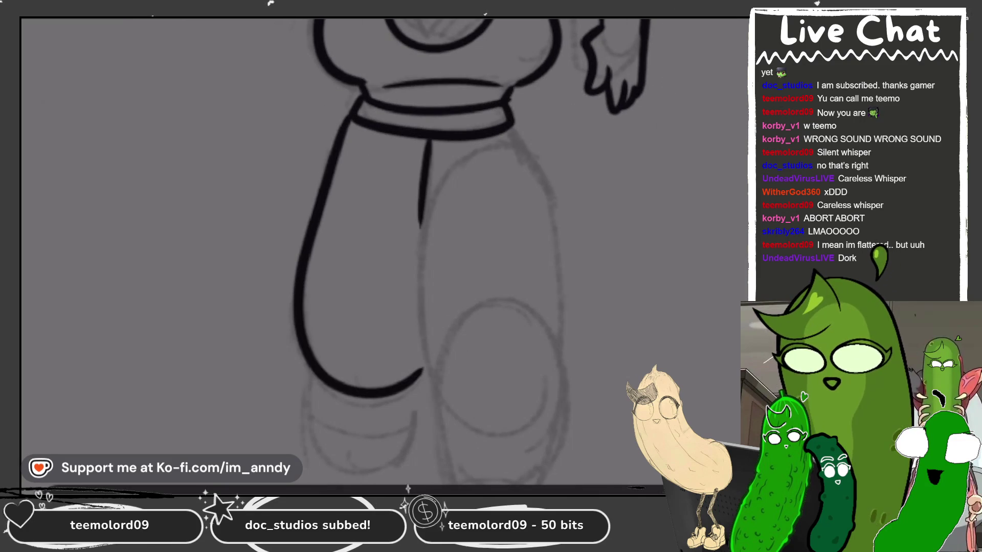
scroll(409, 251, "down", 3)
left_click_drag(362, 205, 405, 210)
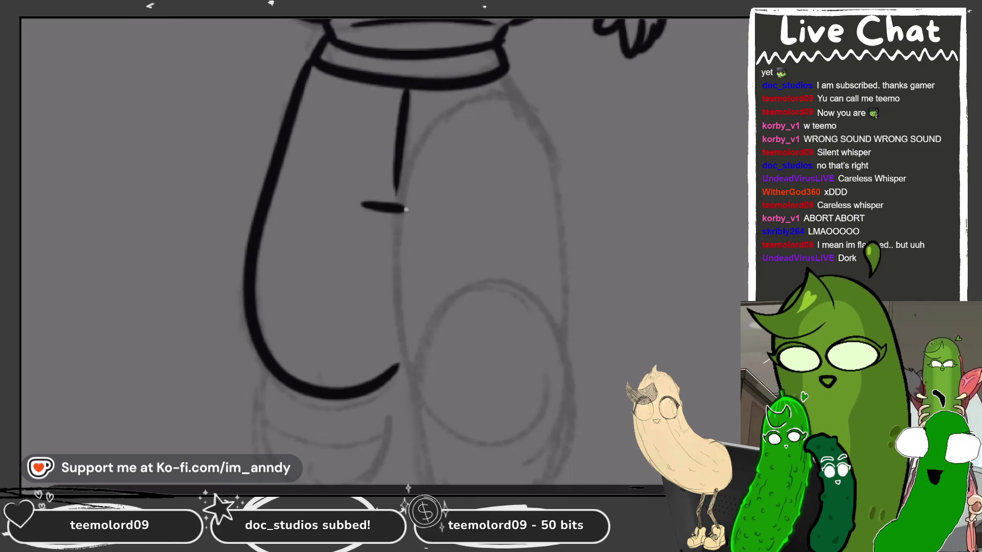
scroll(404, 251, "down", 2)
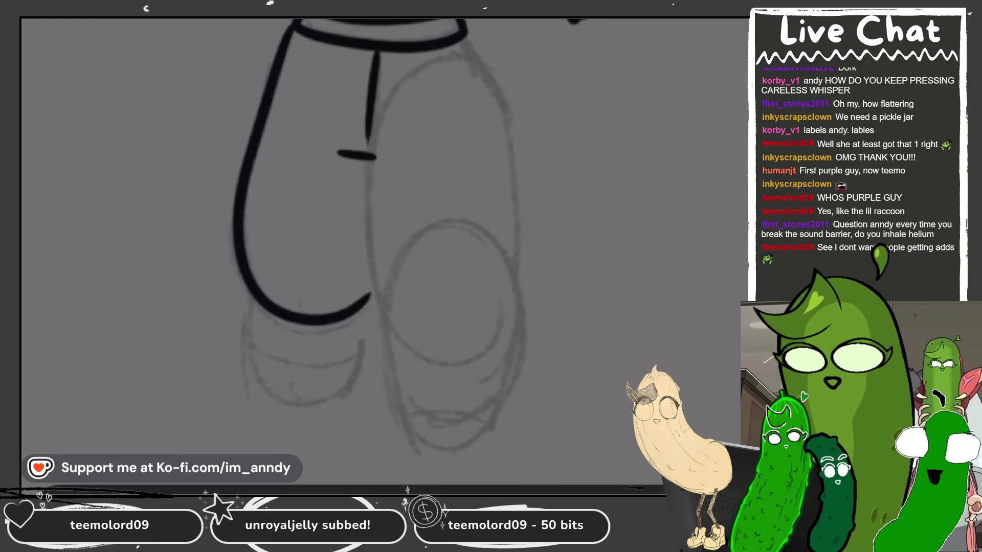
- Ink the U-shaped left shoe outline with a curved inner line inside it
left_click_drag(259, 309, 368, 303)
key("ctrl+z")
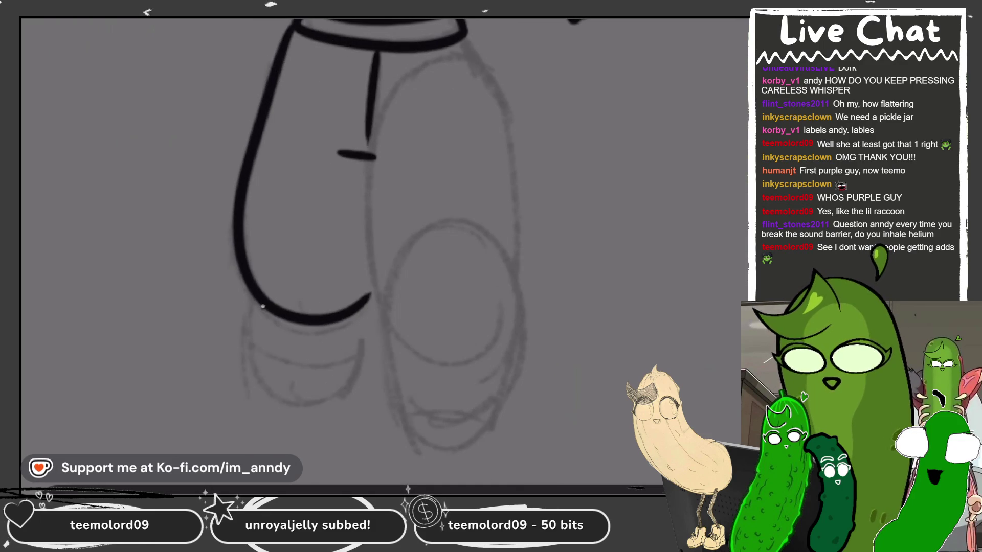
left_click_drag(262, 306, 361, 310)
mouse_move(263, 341)
left_mouse_down()
mouse_move(299, 353)
mouse_move(347, 338)
left_mouse_up()
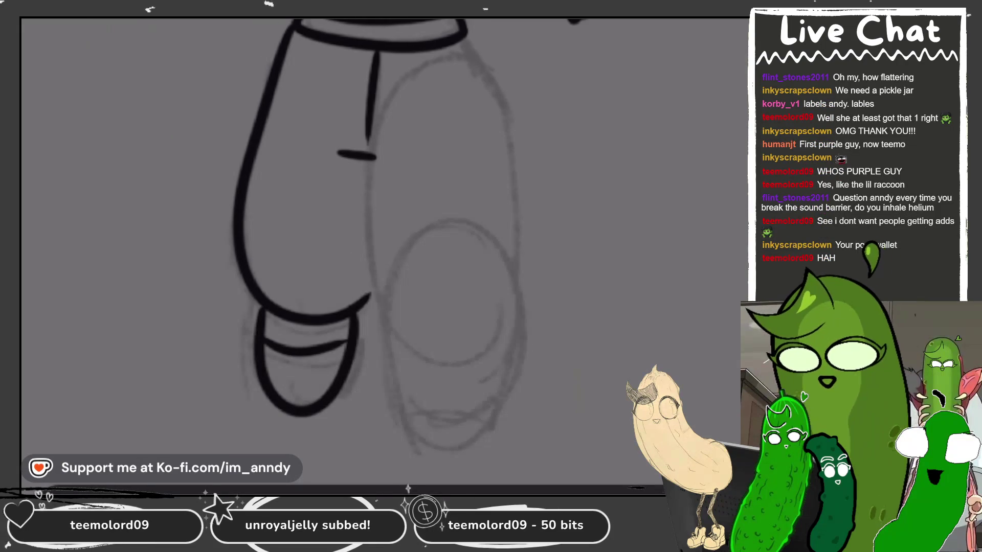
- Finish the left shoe and ink the right pant leg's outer outline
scroll(302, 235, "up", 2)
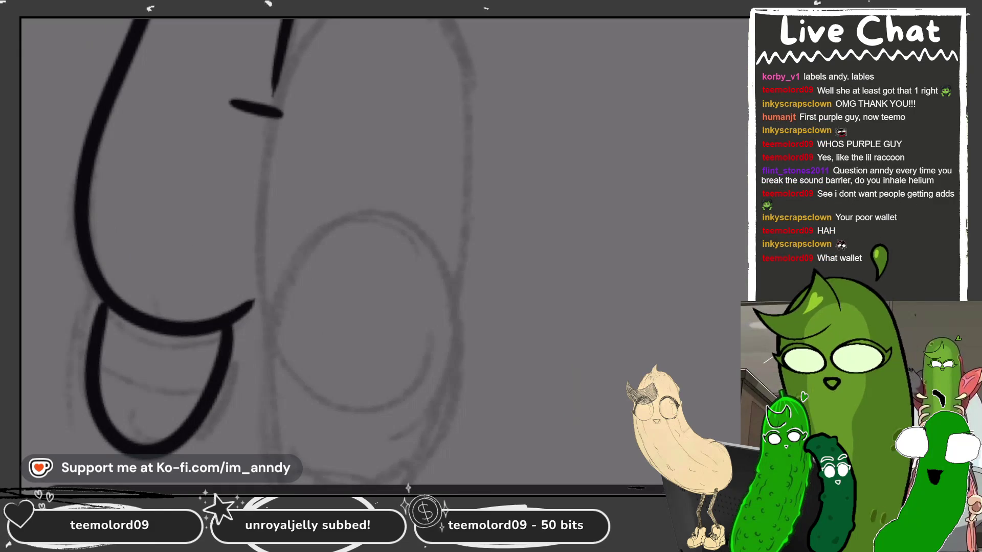
left_click_drag(328, 326, 431, 292)
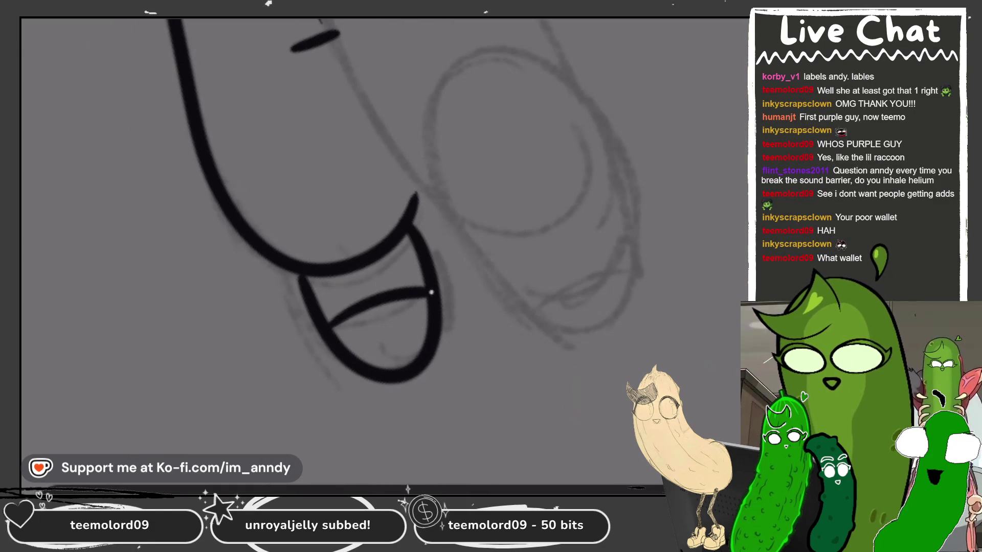
left_click_drag(461, 76, 509, 293)
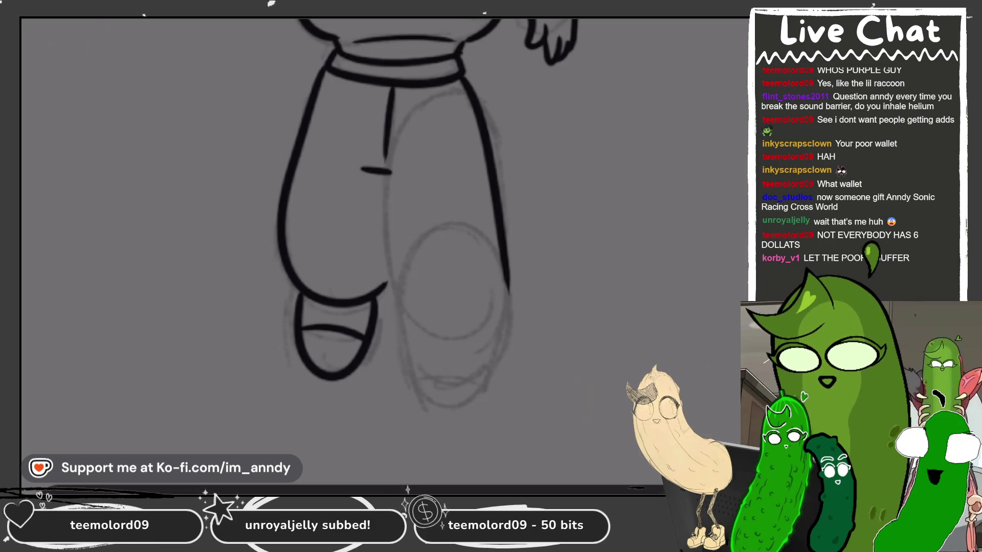
scroll(389, 230, "up", 2)
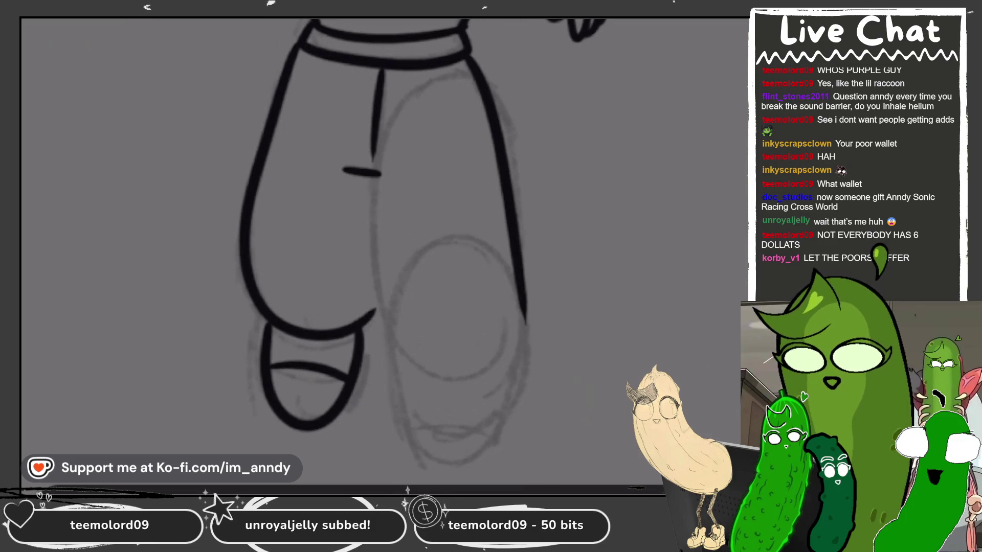
- Draw the centre line dividing the two pant legs, redoing a misplaced attempt
left_click_drag(378, 173, 413, 431)
scroll(413, 431, "down", 1)
key("ctrl+z")
left_click_drag(355, 173, 389, 309)
- Ink the right leg's inner curve after several retries and erase the stray knee line
mouse_move(514, 292)
left_mouse_down()
mouse_move(391, 270)
mouse_move(508, 354)
left_mouse_up()
key("ctrl+z")
mouse_move(516, 287)
left_mouse_down()
mouse_move(456, 211)
mouse_move(467, 402)
mouse_move(500, 287)
left_mouse_up()
key("ctrl+z")
key("ctrl+z")
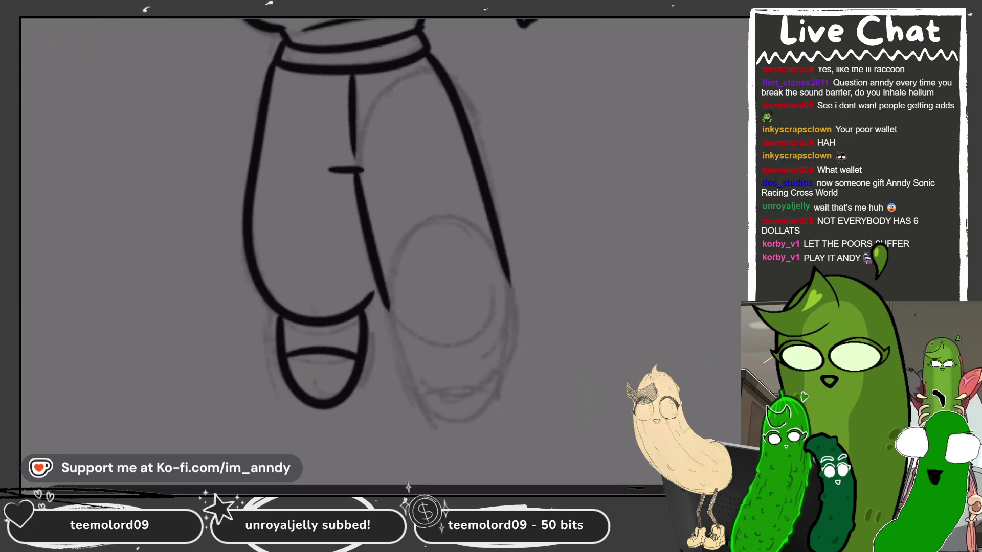
mouse_move(506, 258)
left_mouse_down()
mouse_move(391, 286)
mouse_move(424, 424)
left_mouse_up()
key("ctrl+z")
mouse_move(417, 391)
left_mouse_down()
mouse_move(428, 226)
mouse_move(511, 366)
mouse_move(435, 404)
mouse_move(499, 356)
left_mouse_up()
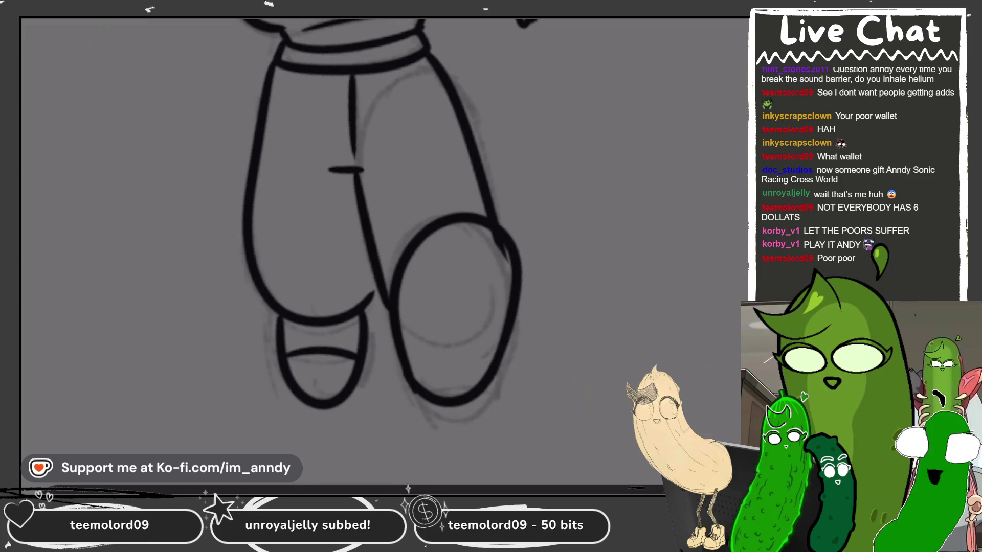
left_click_drag(478, 237, 500, 253)
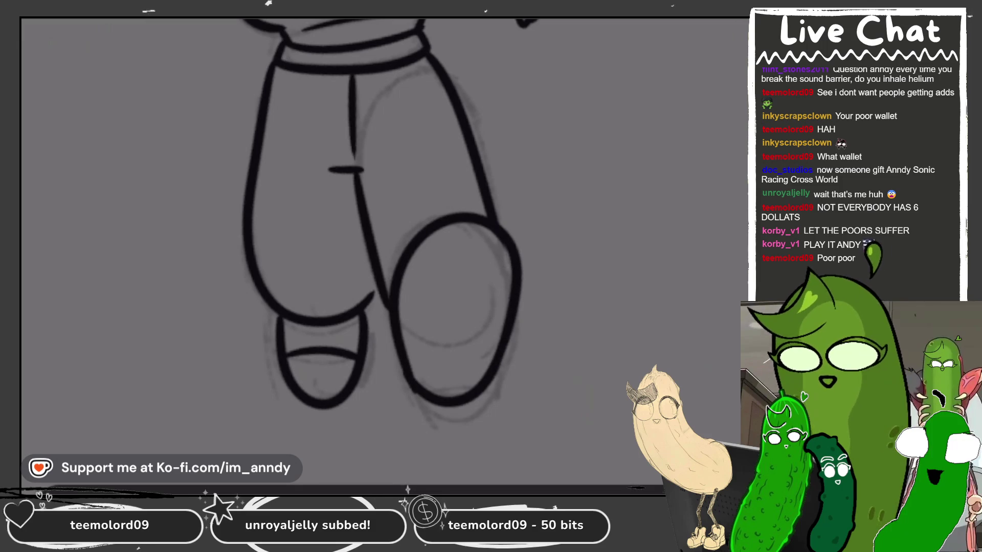
- Draw the arc across the round right foot, redrawing it once
mouse_move(399, 301)
left_mouse_down()
mouse_move(460, 319)
mouse_move(511, 283)
left_mouse_up()
key("ctrl+z")
left_click_drag(398, 301, 512, 279)
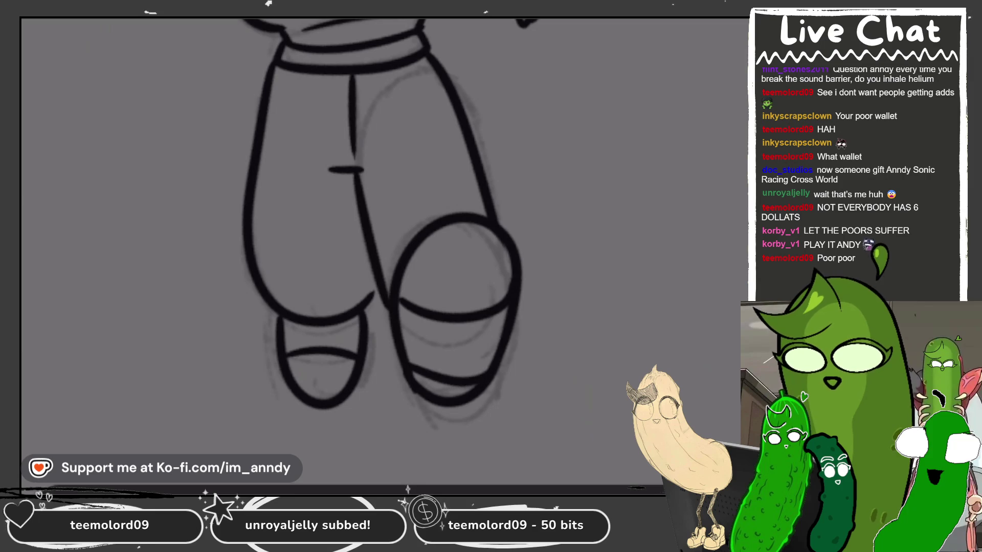
key("ctrl+0")
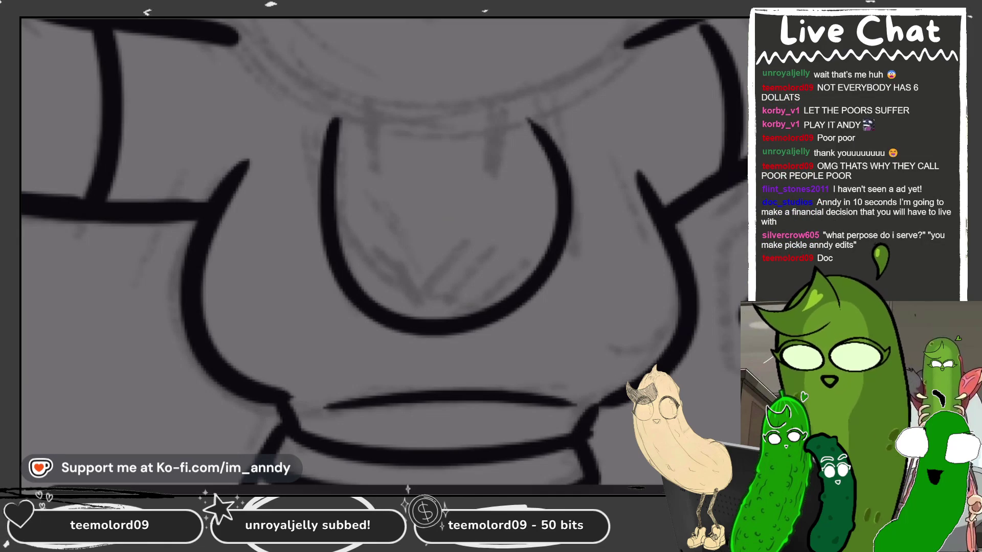
- Add two short lines inside the neckline and draw both round glasses lenses
left_click_drag(384, 176, 386, 232)
left_click_drag(501, 253, 495, 311)
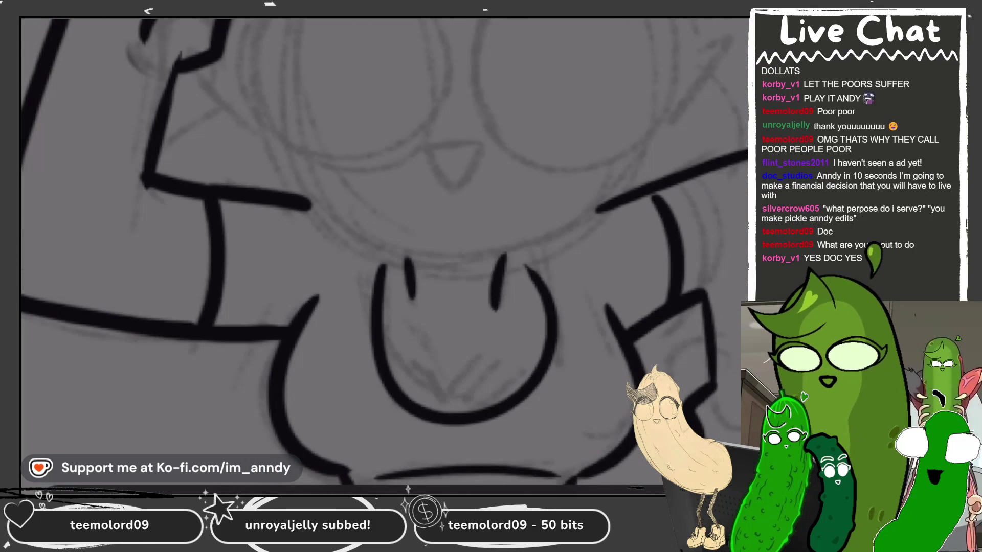
mouse_move(601, 101)
left_mouse_down()
mouse_move(583, 299)
mouse_move(596, 102)
mouse_move(588, 97)
left_mouse_up()
mouse_move(379, 97)
left_mouse_down()
mouse_move(253, 148)
mouse_move(422, 117)
mouse_move(345, 101)
left_mouse_up()
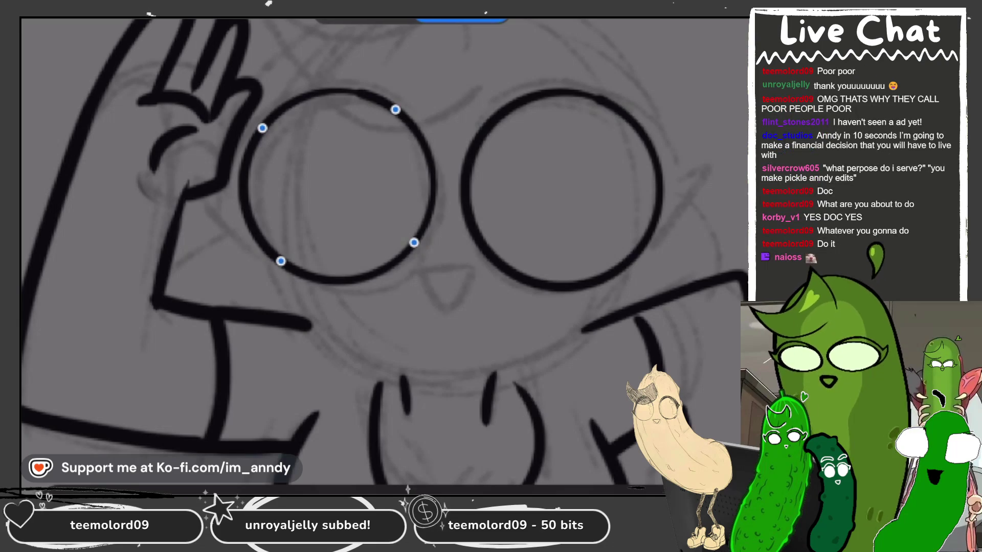
- Ink the small triangular nose between the glasses lenses
scroll(483, 282, "up", 5)
mouse_move(397, 219)
left_mouse_down()
mouse_move(414, 268)
mouse_move(468, 225)
left_mouse_up()
scroll(383, 256, "down", 5)
scroll(664, 224, "up", 2)
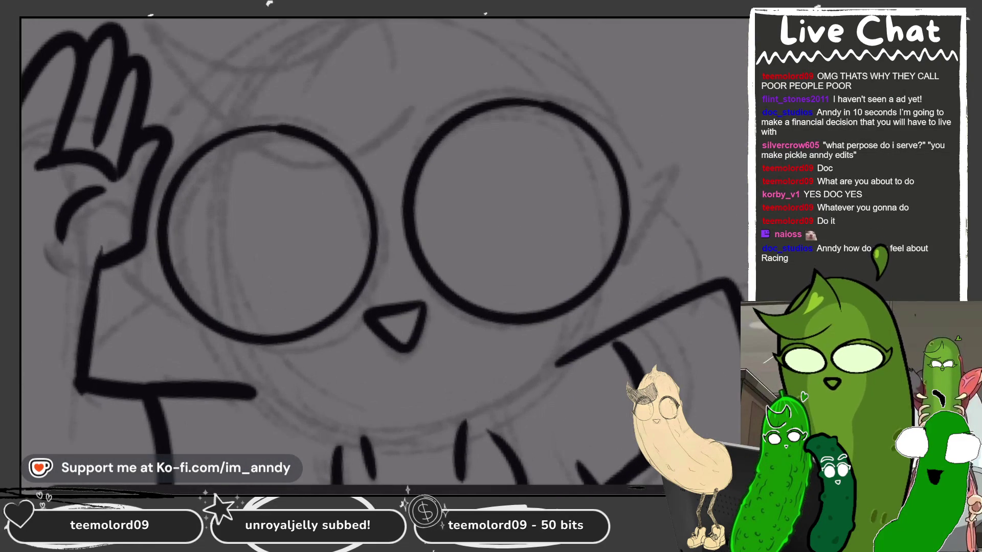
- Draw the eyebrow arc over the right eye, redrawing it until clean
left_click_drag(398, 159, 660, 184)
key("ctrl+z")
mouse_move(395, 169)
left_mouse_down()
mouse_move(409, 141)
mouse_move(642, 166)
left_mouse_up()
key("ctrl+z")
left_click_drag(404, 156, 638, 154)
key("ctrl+z")
mouse_move(405, 156)
left_mouse_down()
mouse_move(445, 105)
mouse_move(656, 160)
left_mouse_up()
key("ctrl+z")
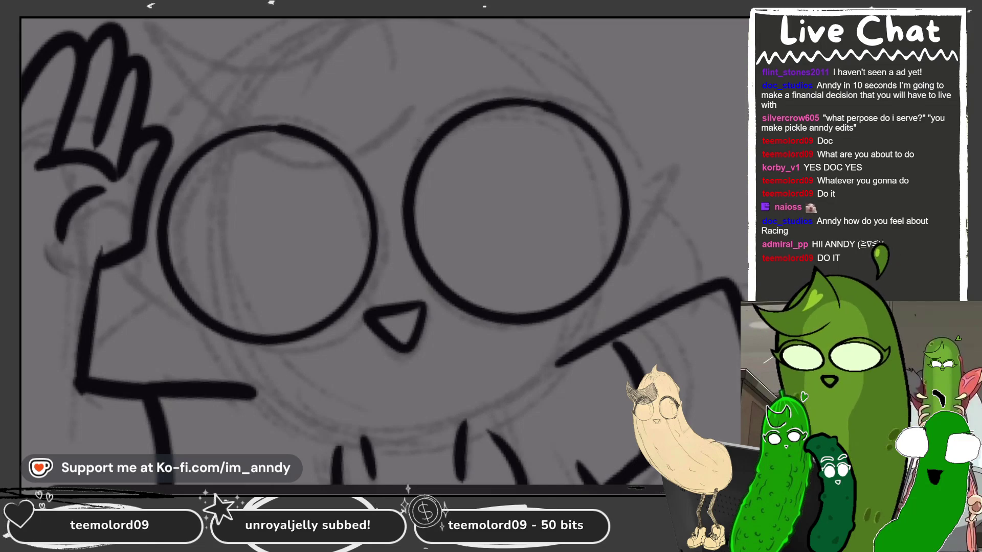
left_click_drag(409, 152, 644, 142)
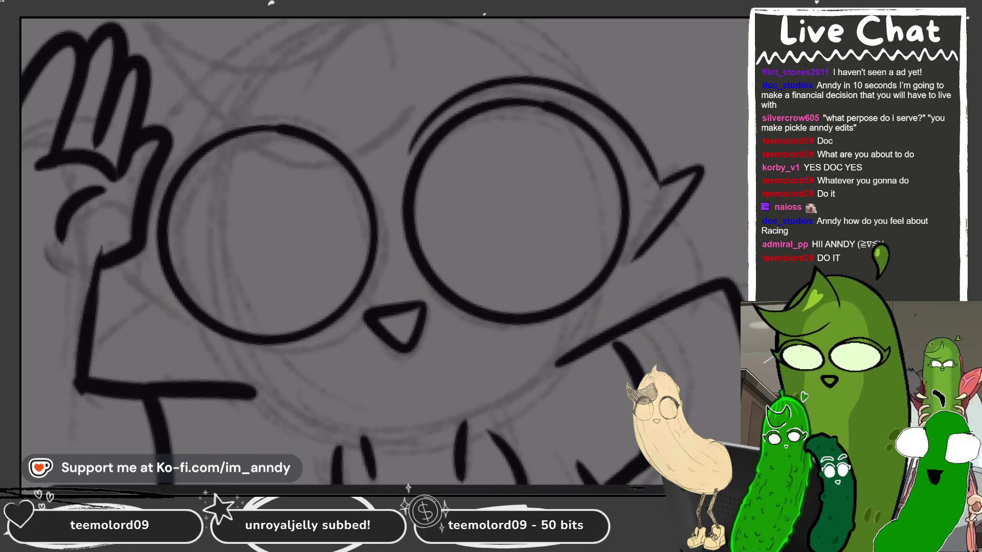
- Draw the eyebrow arc over the left eye
left_click_drag(660, 236, 746, 225)
mouse_move(450, 120)
left_mouse_down()
mouse_move(380, 110)
mouse_move(287, 138)
left_mouse_up()
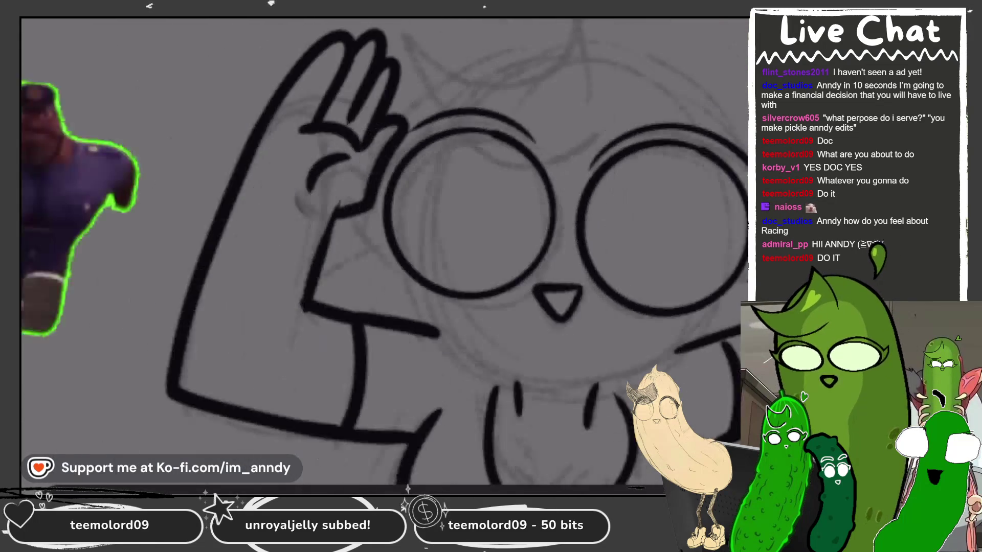
scroll(395, 212, "up", 3)
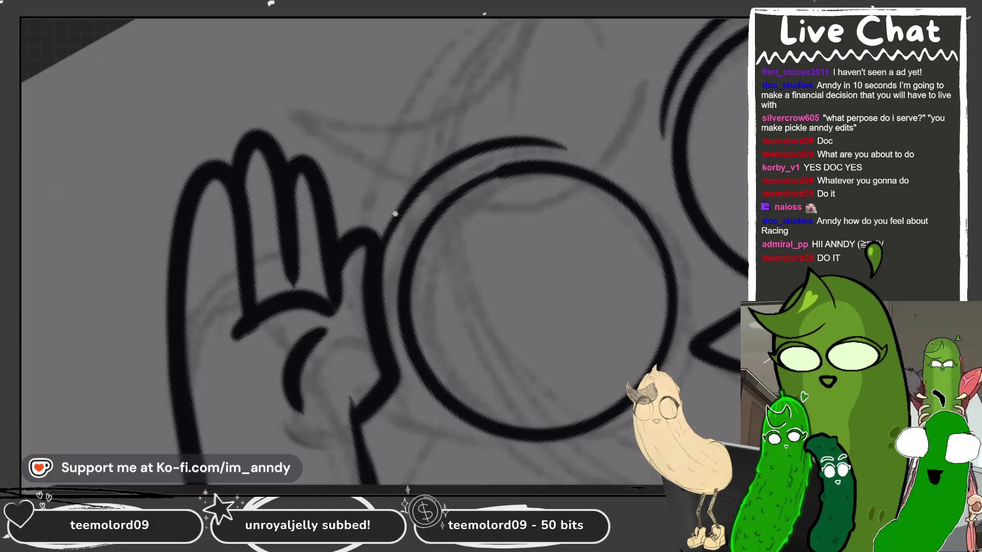
scroll(383, 250, "down", 4)
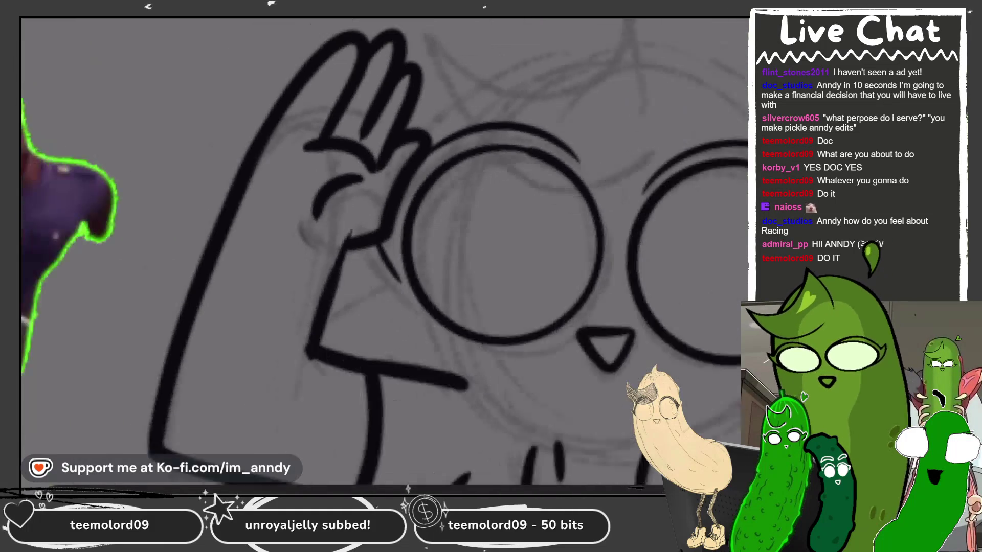
scroll(359, 297, "up", 4)
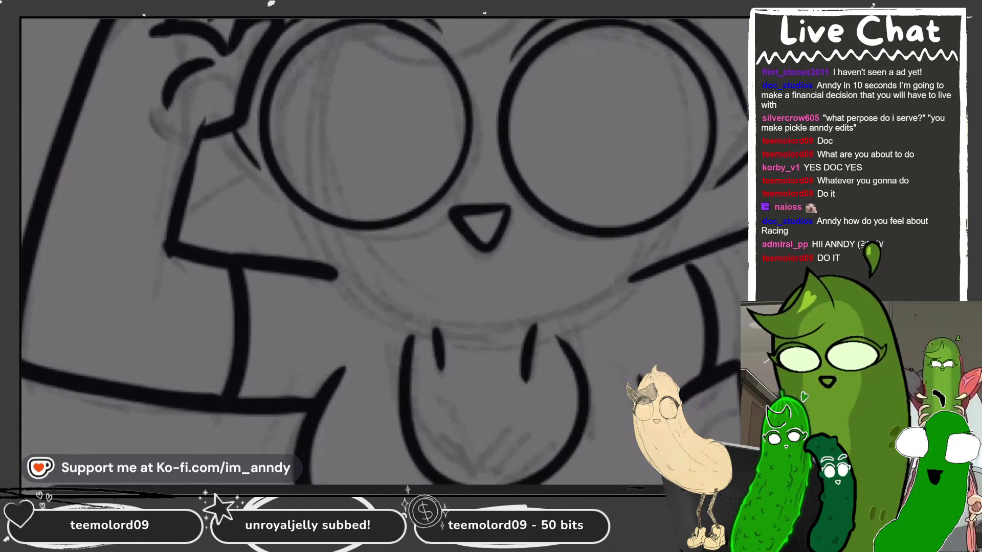
- Draw the chin as one curve from cheek to cheek under the beak, retrying until clean
key("ctrl+z")
left_click_drag(288, 207, 485, 324)
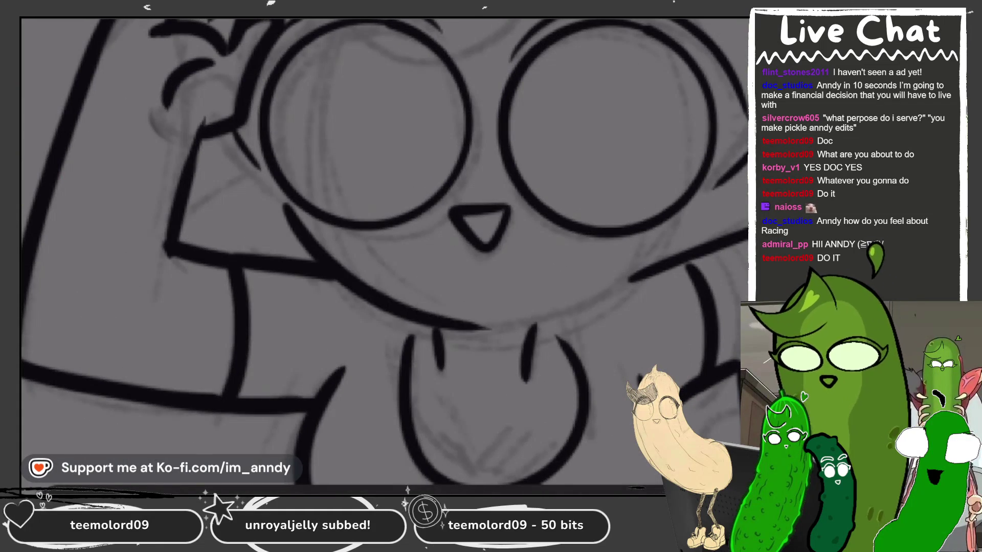
key("ctrl+z")
mouse_move(259, 163)
left_mouse_down()
mouse_move(450, 287)
mouse_move(623, 221)
left_mouse_up()
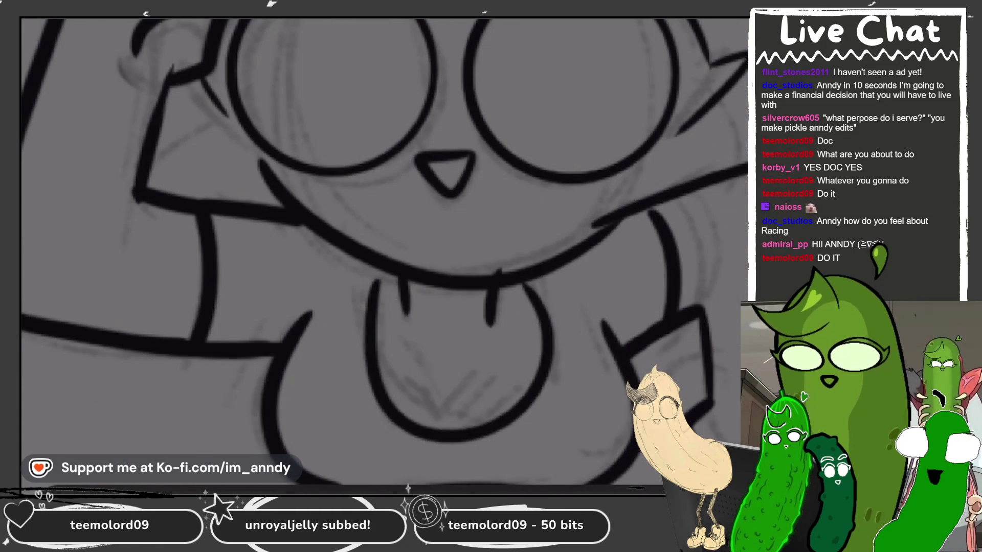
key("ctrl+z")
mouse_move(269, 173)
left_mouse_down()
mouse_move(552, 261)
mouse_move(590, 210)
left_mouse_up()
key("ctrl+z")
left_click_drag(269, 174, 617, 217)
key("ctrl+z")
left_click_drag(261, 167, 607, 208)
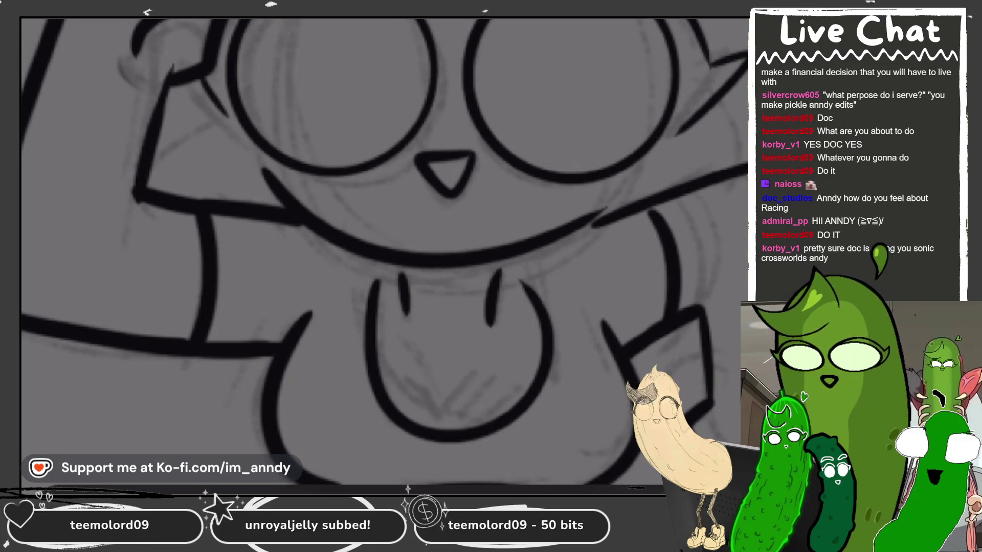
key("ctrl+z")
mouse_move(201, 157)
left_mouse_down()
mouse_move(537, 294)
mouse_move(626, 195)
left_mouse_up()
scroll(626, 194, "down", 2)
scroll(381, 256, "up", 2)
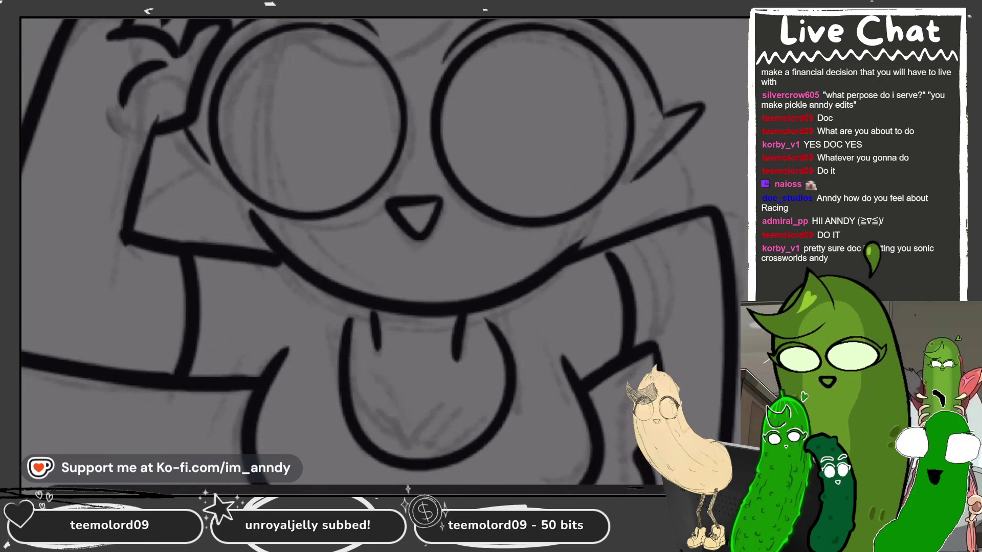
- Add a short curved stroke by the left cheek, redrawing it once
mouse_move(187, 151)
left_mouse_down()
mouse_move(168, 193)
mouse_move(261, 247)
left_mouse_up()
key("ctrl+z")
mouse_move(187, 138)
left_mouse_down()
mouse_move(225, 225)
mouse_move(256, 238)
left_mouse_up()
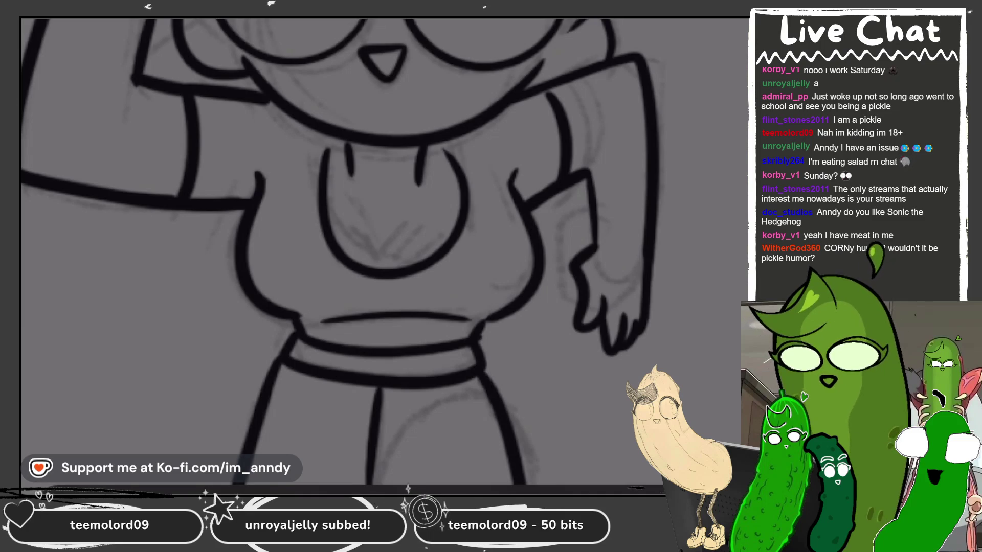
- Ink a clean V-shaped cleavage line inside the neckline after two discarded attempts
mouse_move(358, 226)
left_mouse_down()
mouse_move(386, 267)
mouse_move(409, 225)
mouse_move(377, 260)
left_mouse_up()
key("ctrl+z")
left_click_drag(364, 206, 384, 244)
key("ctrl+z")
key("ctrl+z")
left_click_drag(404, 204, 384, 243)
key("ctrl+0")
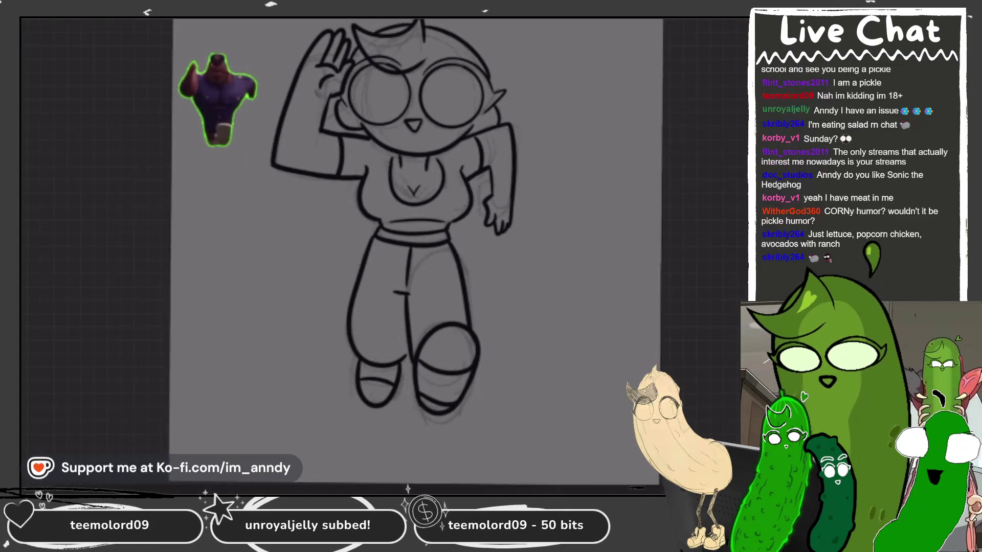
- Zoom in on the right lens and erase the stray lens-outline and inner strokes
scroll(409, 153, "up", 5)
scroll(383, 250, "up", 2)
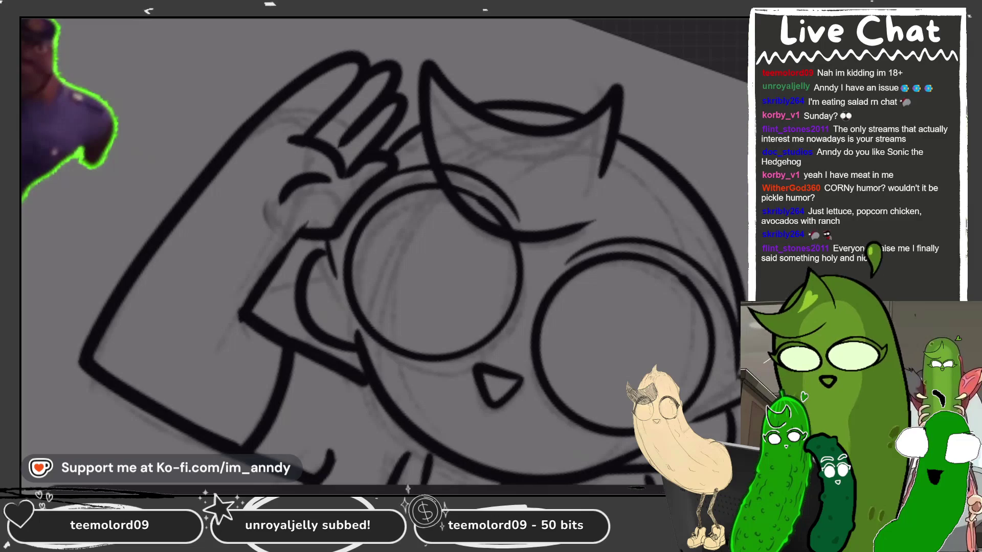
scroll(598, 189, "up", 2)
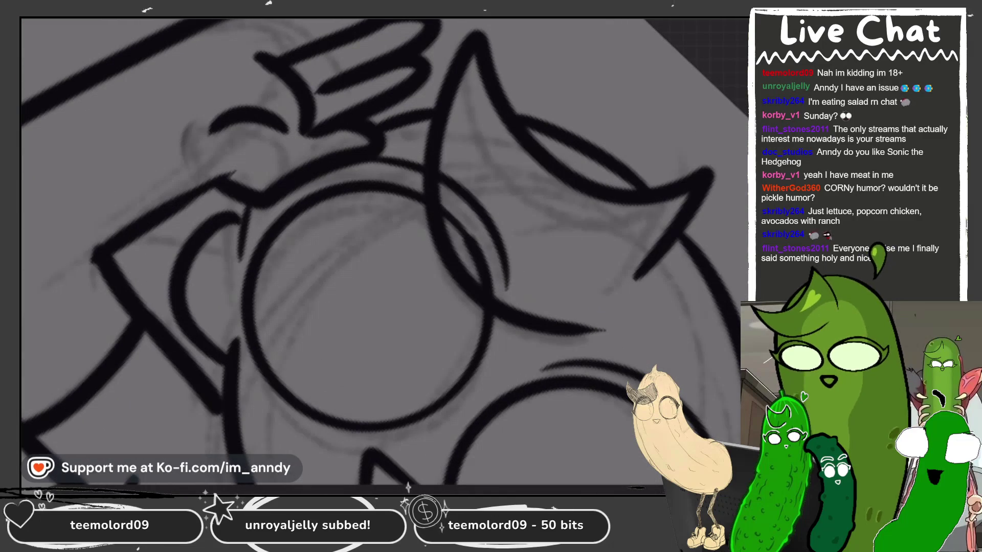
scroll(384, 250, "up", 5)
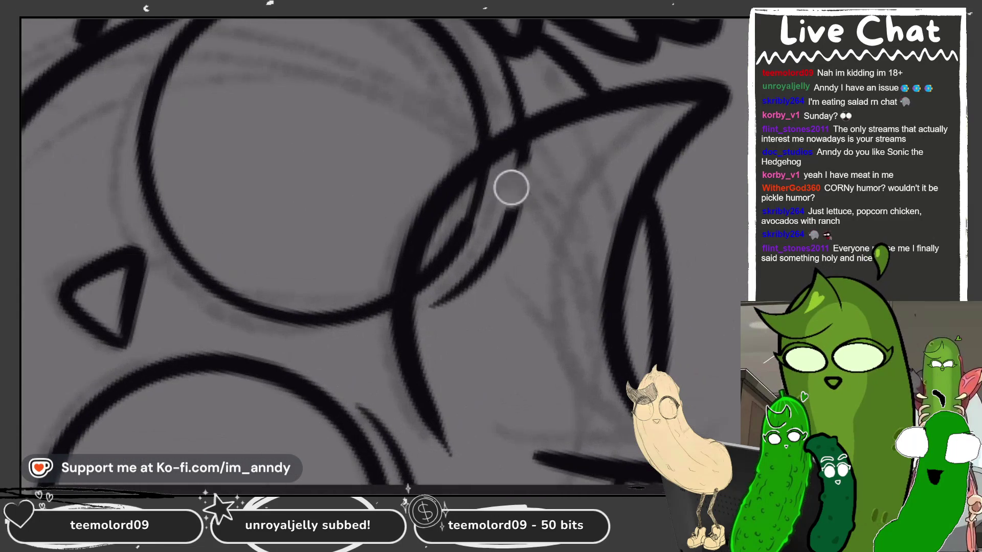
left_click_drag(510, 186, 435, 311)
mouse_move(551, 189)
left_mouse_down()
mouse_move(434, 291)
mouse_move(515, 222)
left_mouse_up()
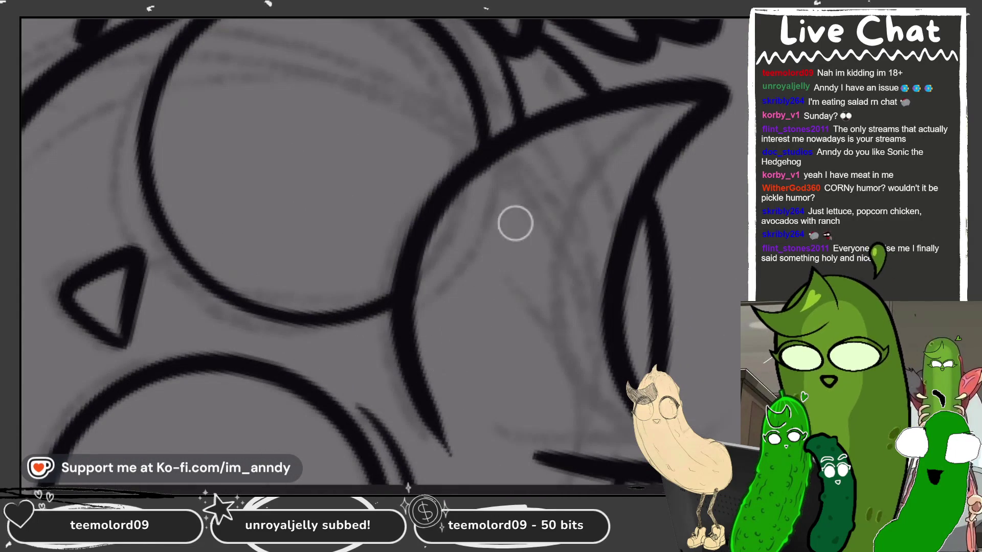
left_click_drag(434, 291, 436, 422)
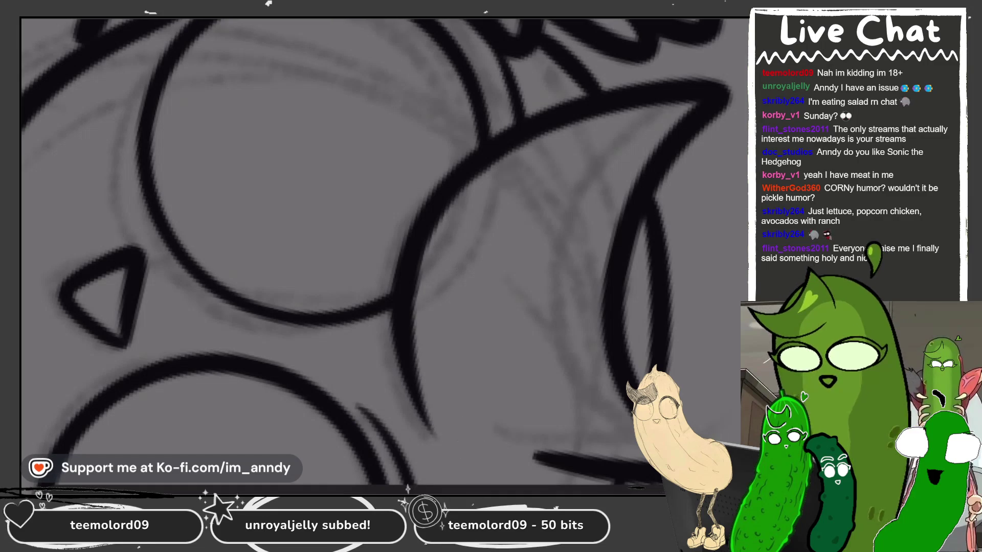
- Add a thin eyelid curve and lengthen the tapered stroke below the eye's corner
scroll(436, 421, "down", 5)
scroll(587, 287, "up", 3)
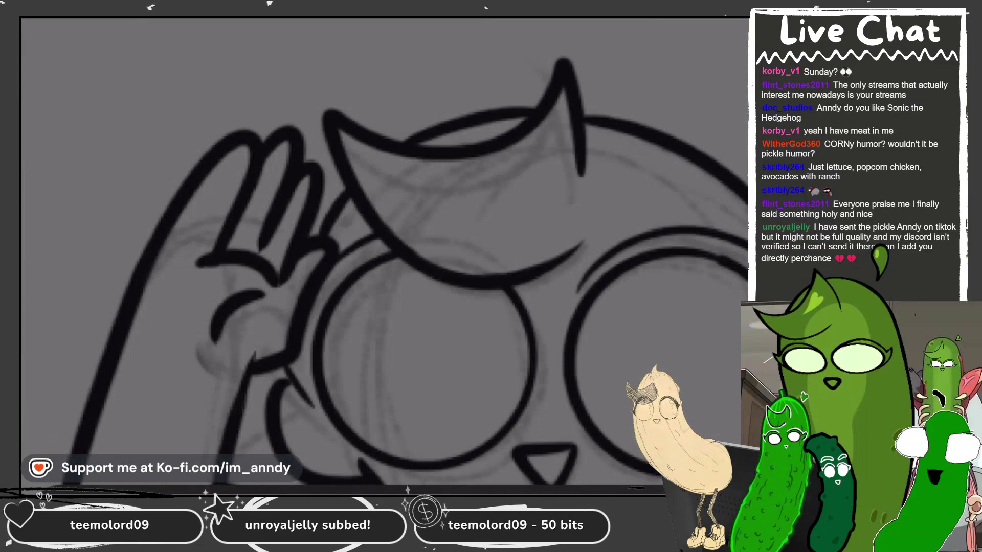
scroll(526, 146, "up", 3)
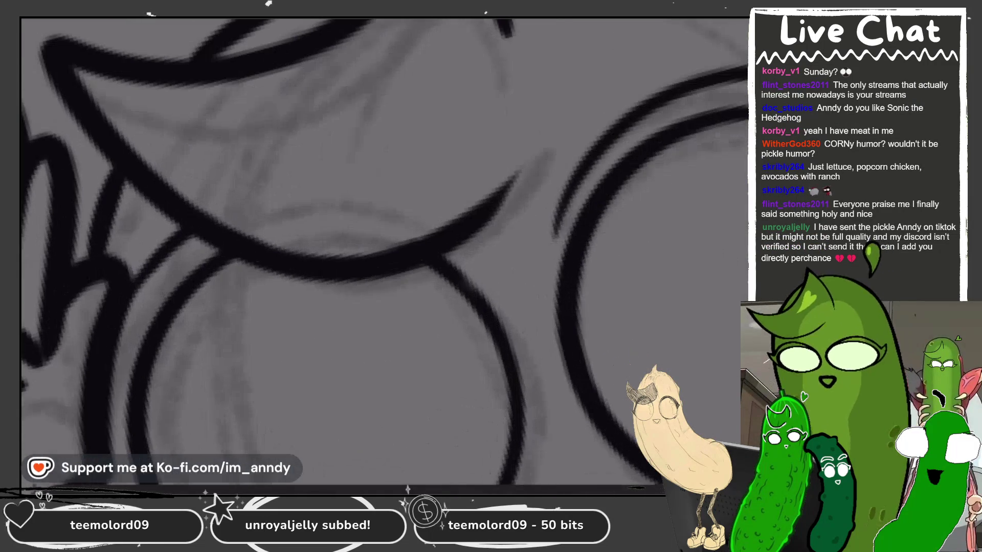
mouse_move(529, 143)
left_mouse_down()
mouse_move(491, 209)
mouse_move(508, 228)
left_mouse_up()
scroll(384, 253, "down", 2)
left_click_drag(511, 179, 505, 245)
scroll(385, 253, "down", 3)
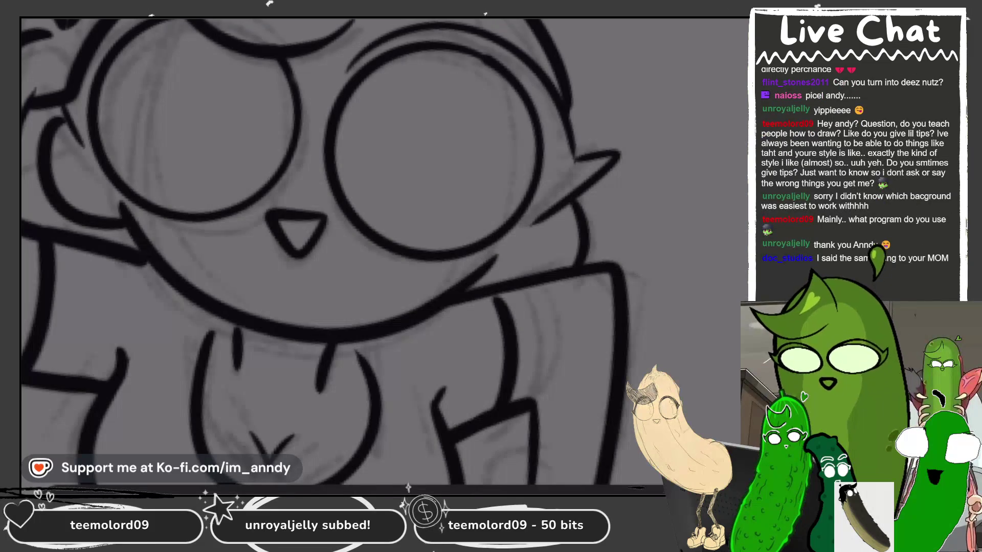
- Ink a spiky ear at the head's upper right after discarding curled versions
left_click_drag(480, 127, 547, 76)
key("ctrl+z")
mouse_move(478, 127)
left_mouse_down()
mouse_move(541, 101)
mouse_move(519, 163)
left_mouse_up()
key("ctrl+z")
key("ctrl+z")
left_click_drag(478, 126, 514, 164)
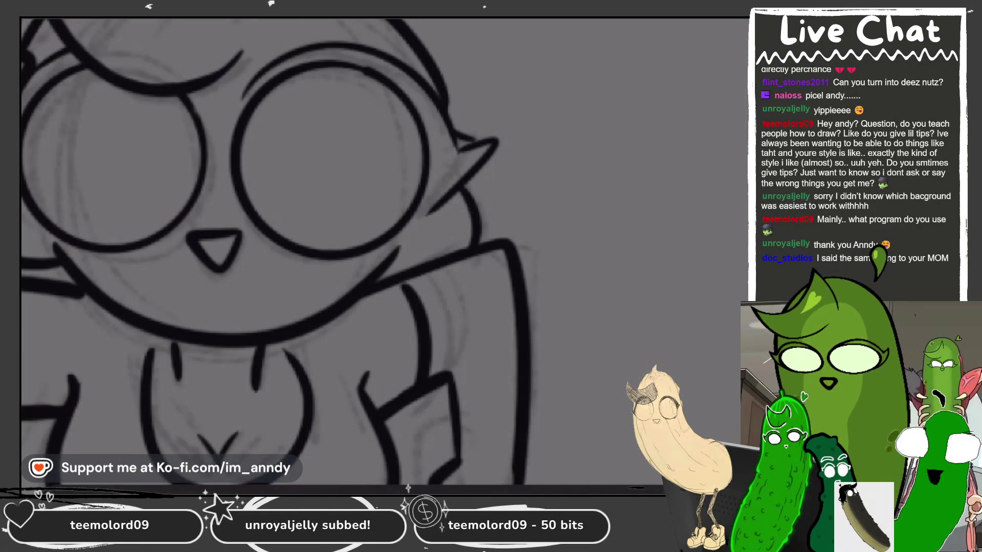
- Draw the outer ear line beside the right ear, redrawing it once
left_click_drag(511, 145, 470, 196)
key("ctrl+z")
left_click_drag(511, 143, 472, 197)
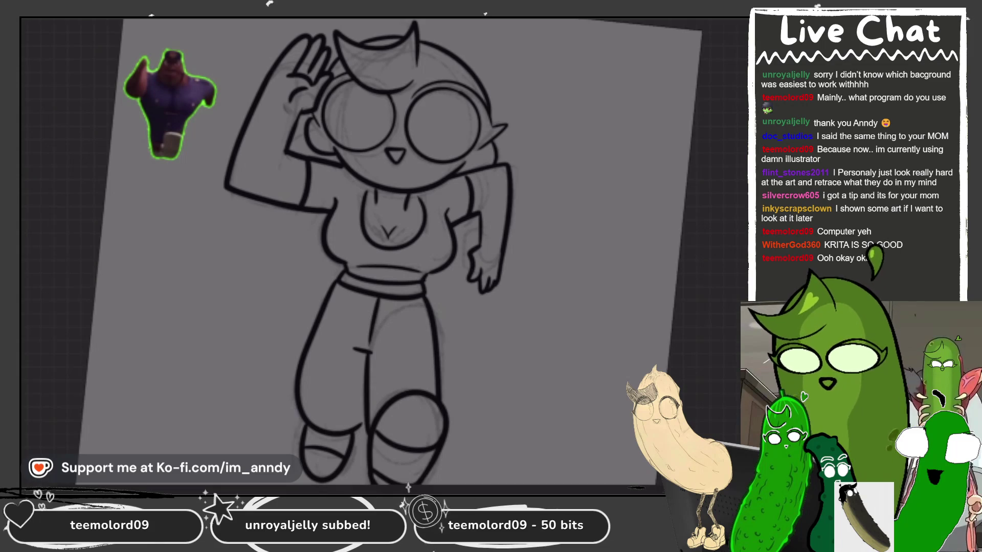
- Fit the whole drawing in view, then zoom in on the girl's character sketch
key("5")
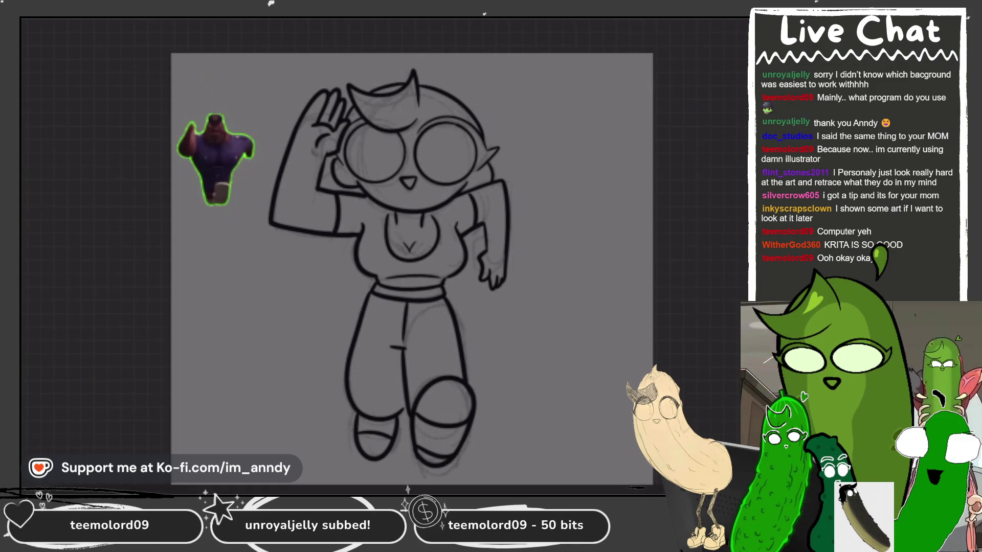
key("plus")
key("plus")
key("plus")
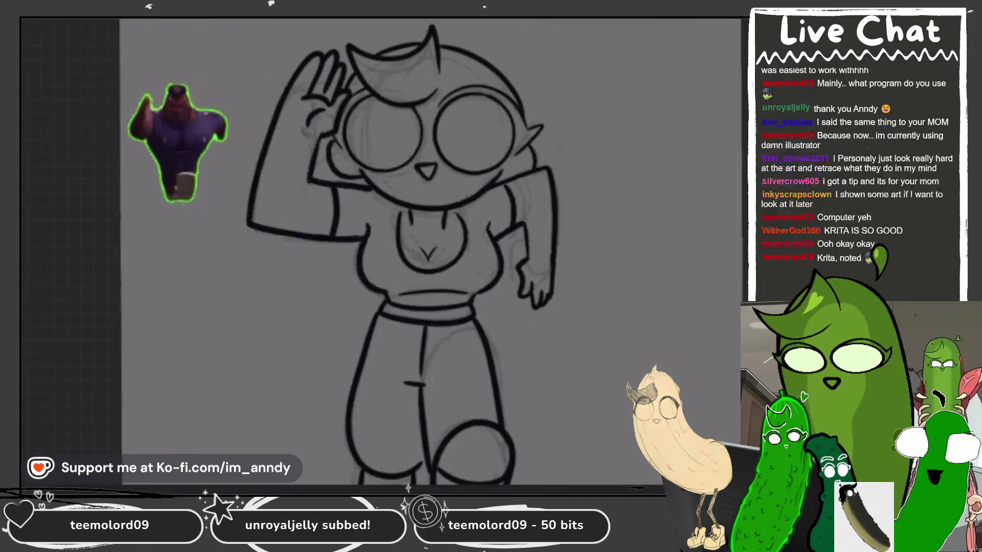
key("plus")
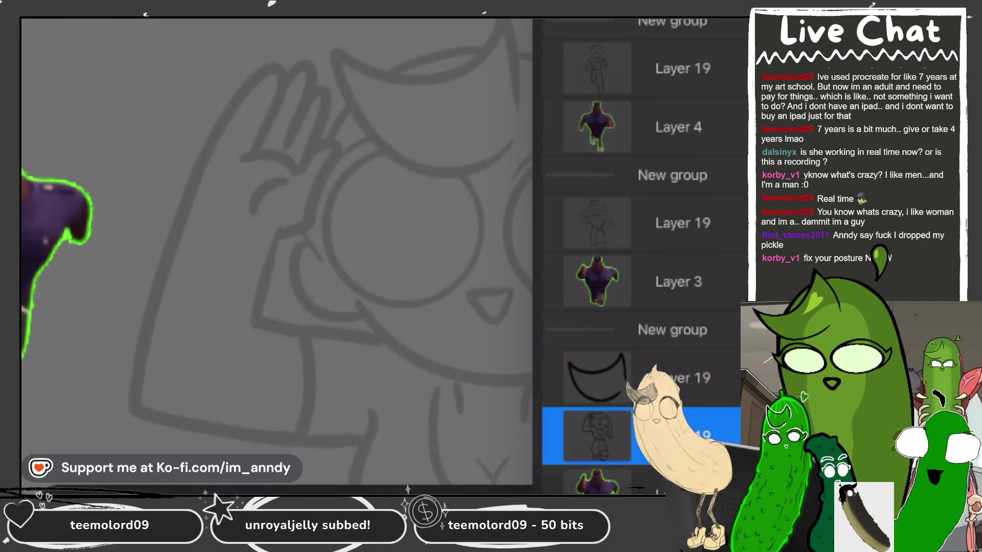
- Ink a bold black circle around the sketch's left eye as the first glasses lens
mouse_move(399, 152)
left_mouse_down()
mouse_move(358, 160)
mouse_move(483, 240)
mouse_move(443, 166)
left_mouse_up()
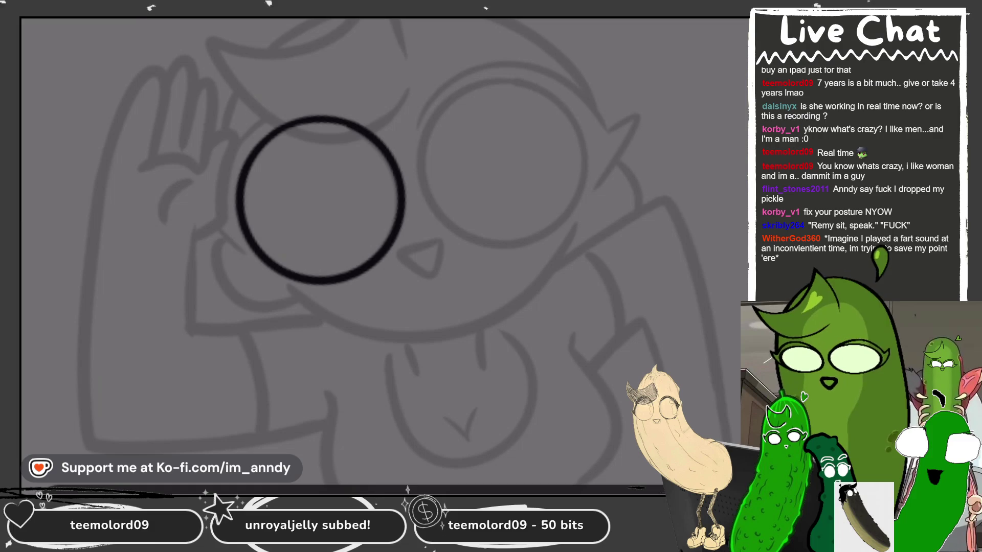
- Ink the right-eye lens, snapping it to an ellipse and enlarging it
scroll(320, 200, "up", 1)
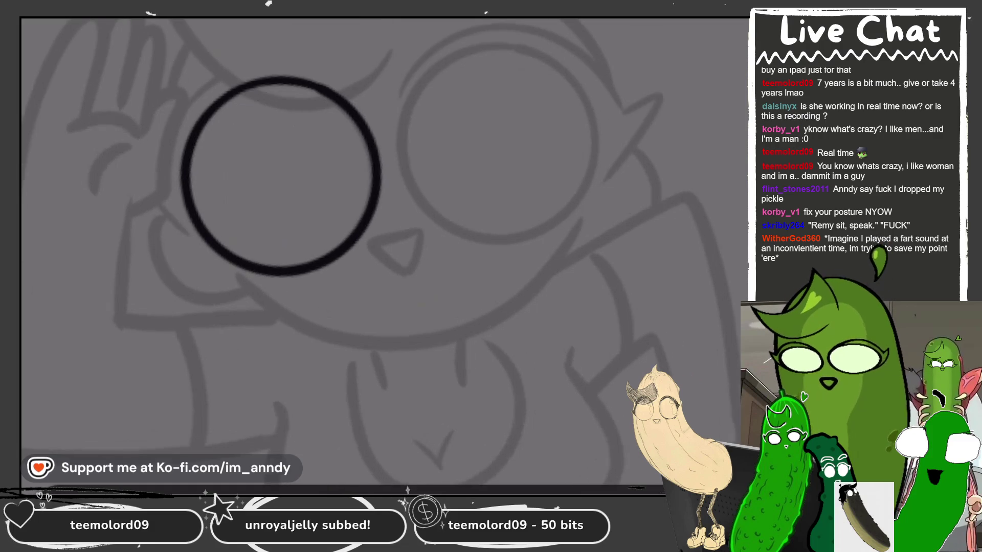
mouse_move(544, 47)
left_mouse_down()
mouse_move(494, 248)
mouse_move(534, 50)
left_mouse_up()
left_click(460, 20)
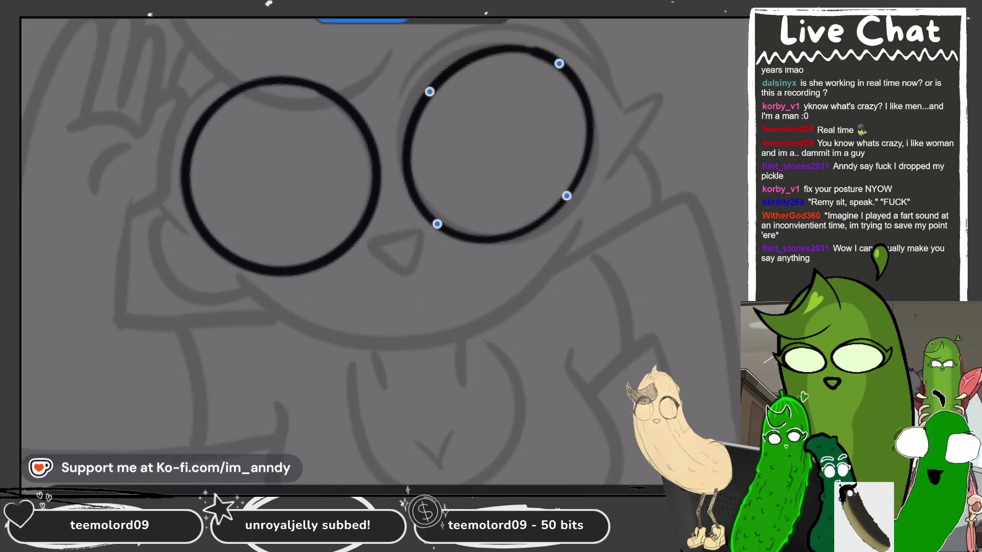
left_click_drag(551, 70, 554, 60)
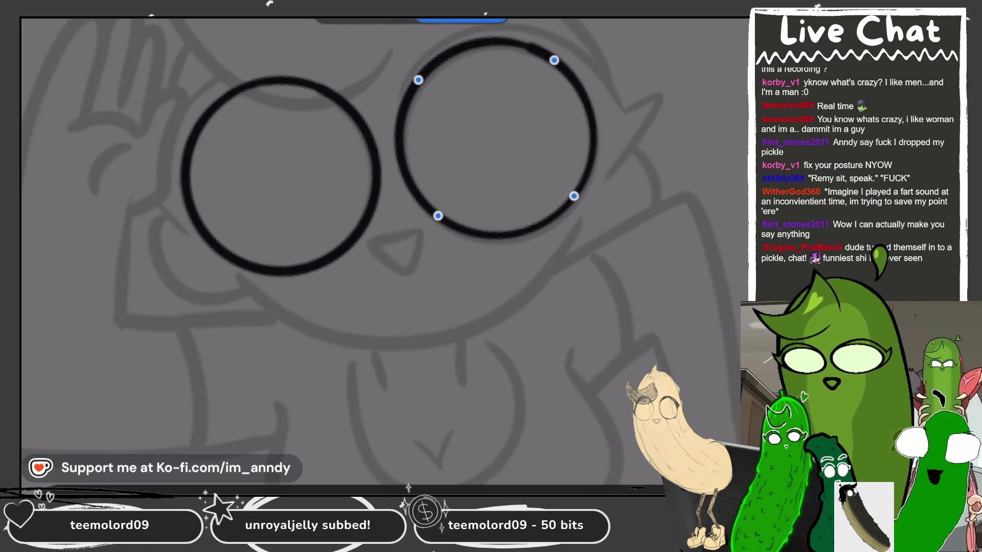
scroll(383, 230, "up", 3)
- Ink the nose's top line and triangular shape, discarding a trial cheek curve
left_click_drag(382, 217, 448, 187)
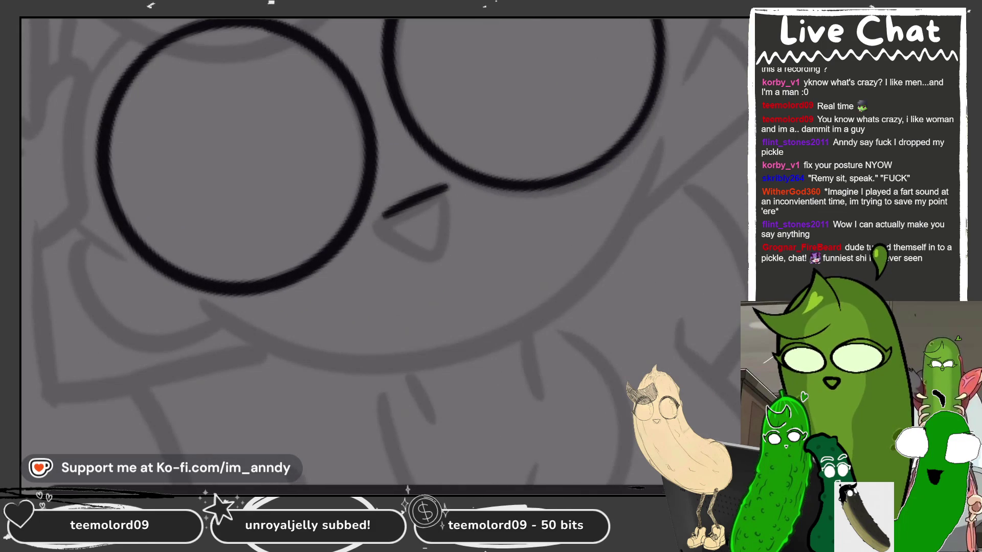
mouse_move(381, 217)
left_mouse_down()
mouse_move(430, 252)
mouse_move(446, 185)
left_mouse_up()
scroll(383, 230, "down", 3)
scroll(397, 72, "up", 5)
mouse_move(260, 147)
left_mouse_down()
mouse_move(222, 169)
mouse_move(323, 229)
left_mouse_up()
scroll(383, 230, "down", 3)
key("ctrl+z")
scroll(383, 204, "up", 4)
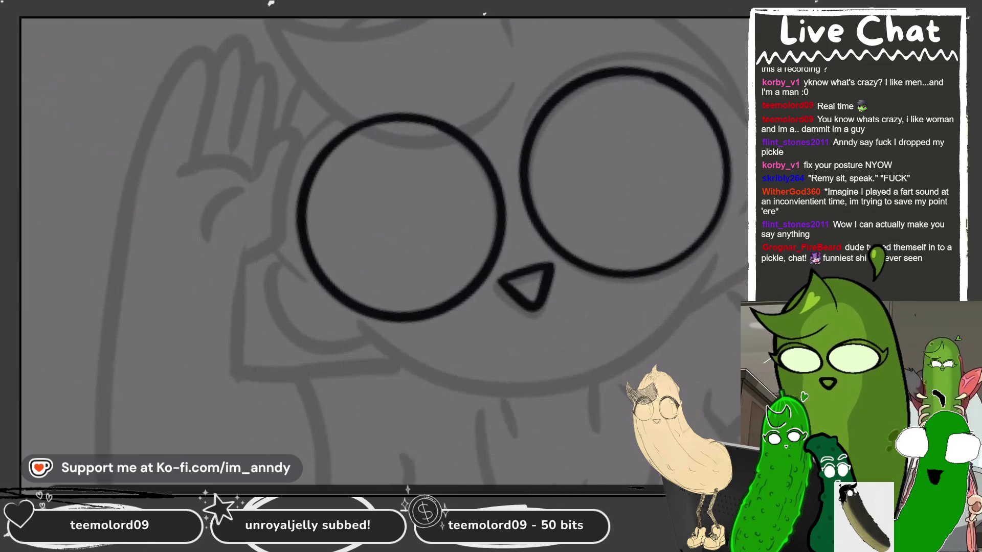
scroll(486, 117, "up", 2)
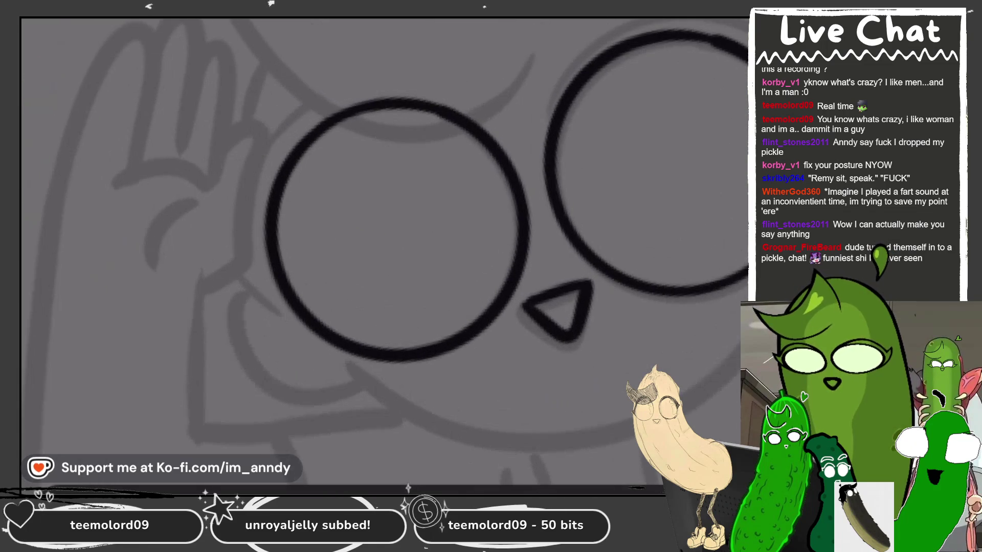
- Draw a long arc above the left lens, redoing it until it fits
left_click_drag(486, 116, 250, 202)
key("ctrl+z")
mouse_move(489, 109)
left_mouse_down()
mouse_move(289, 122)
mouse_move(243, 207)
left_mouse_up()
key("ctrl+z")
mouse_move(492, 117)
left_mouse_down()
mouse_move(445, 87)
mouse_move(231, 199)
mouse_move(178, 294)
left_mouse_up()
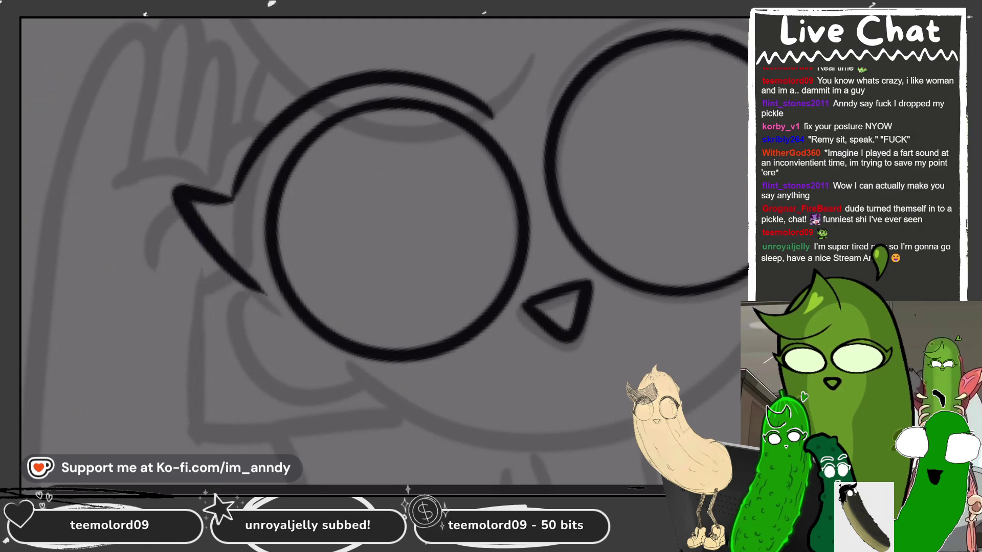
scroll(232, 199, "up", 2)
key("ctrl+z")
left_click_drag(245, 196, 307, 59)
- Draw a hooked hair stroke to the left of the eye
mouse_move(256, 198)
left_mouse_down()
mouse_move(196, 210)
mouse_move(307, 302)
left_mouse_up()
key("ctrl+z")
key("ctrl+z")
mouse_move(263, 207)
left_mouse_down()
mouse_move(294, 99)
mouse_move(205, 173)
mouse_move(338, 314)
left_mouse_up()
scroll(337, 314, "down", 2)
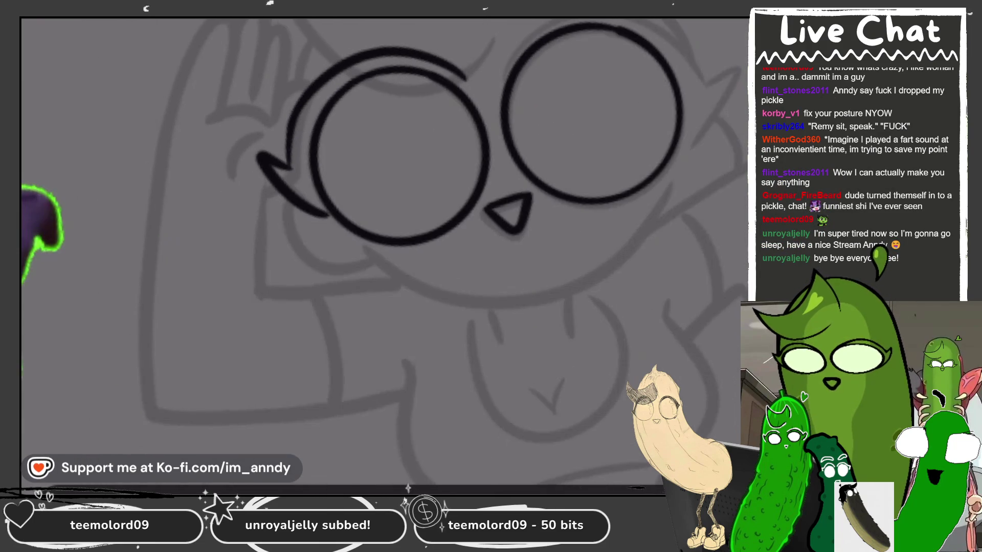
scroll(423, 165, "up", 1)
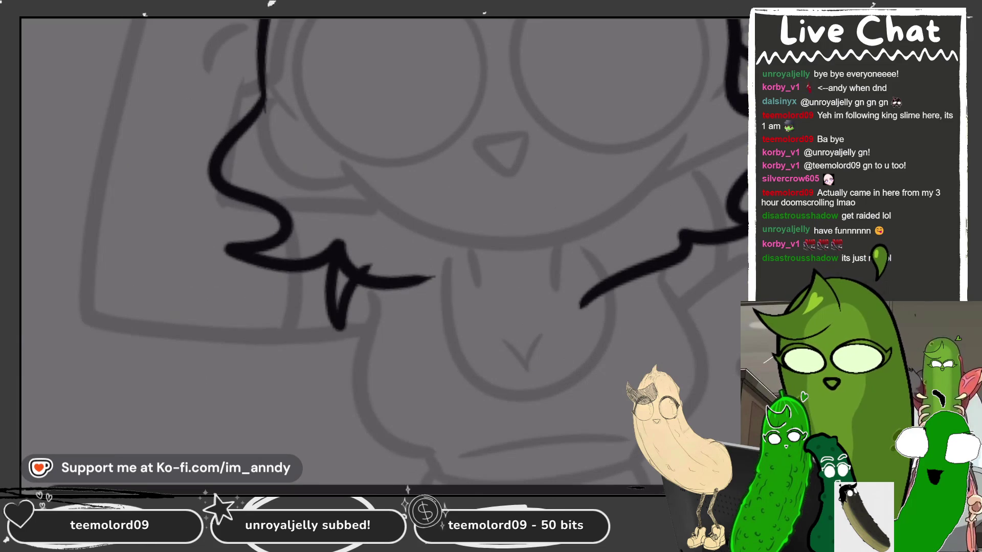
- Erase the stray loop left of the chin and add another spiky hair strand
mouse_move(337, 317)
left_mouse_down()
mouse_move(352, 225)
mouse_move(361, 272)
mouse_move(339, 278)
left_mouse_up()
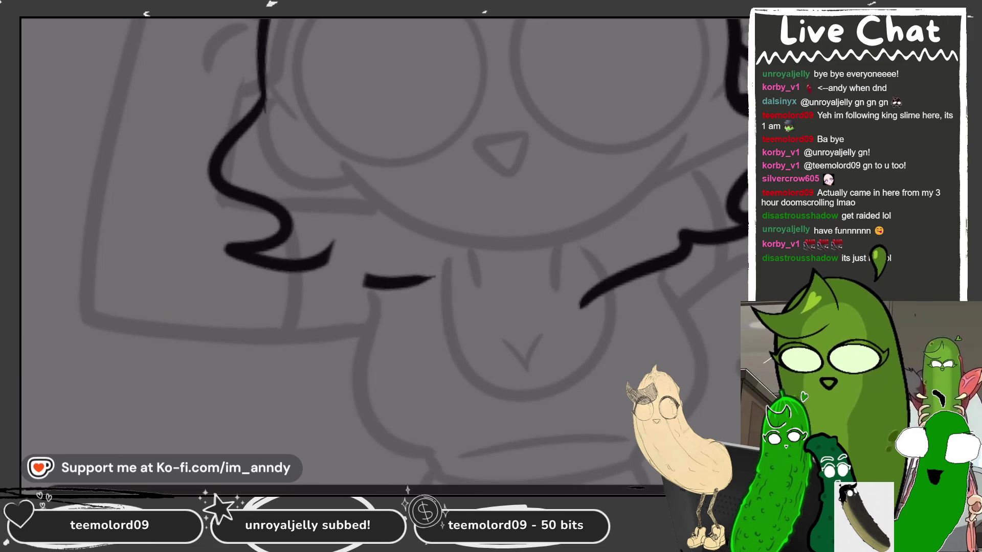
left_click_drag(331, 244, 360, 283)
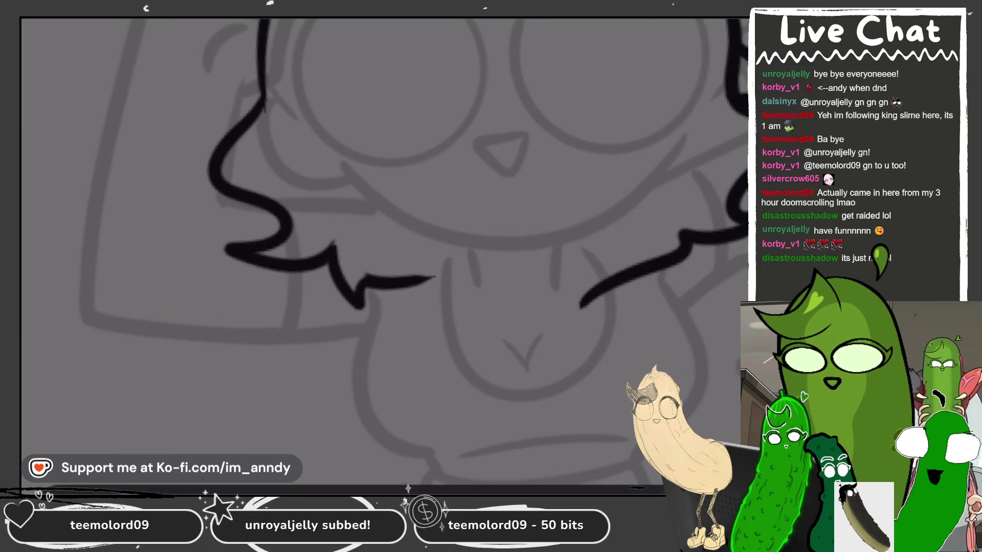
scroll(506, 204, "down", 3)
scroll(506, 204, "up", 5)
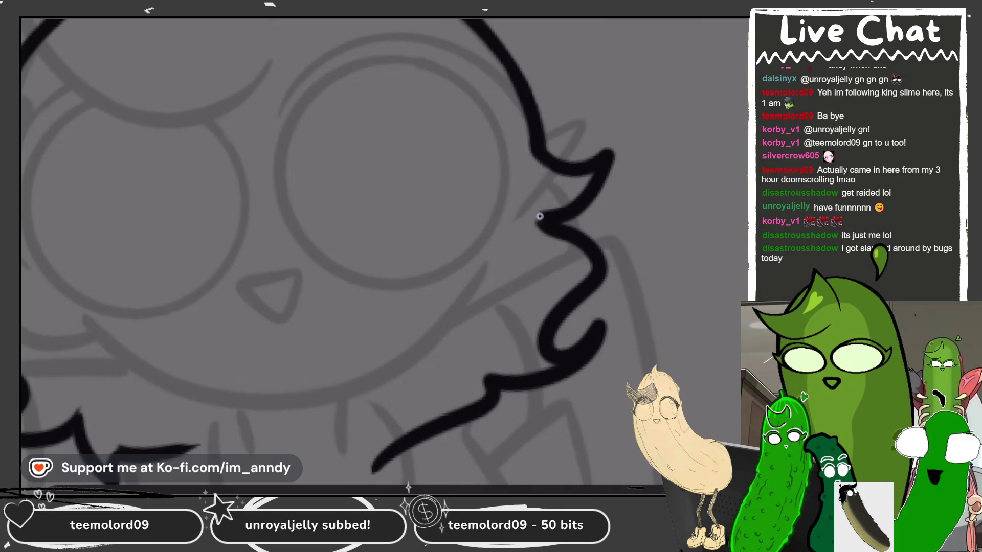
scroll(384, 250, "down", 3)
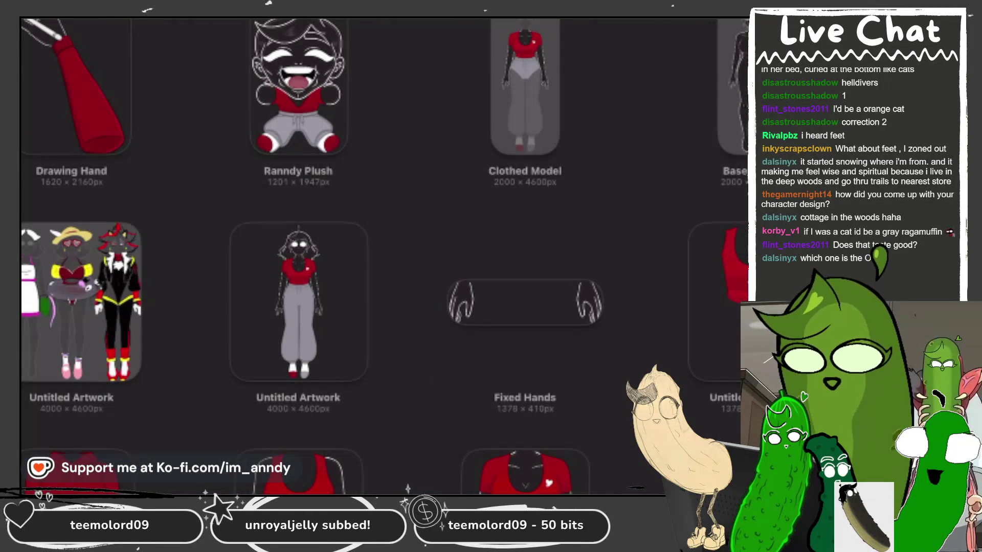
- Browse down the gallery and open the coin-character artwork for a closer look
scroll(384, 256, "down", 7)
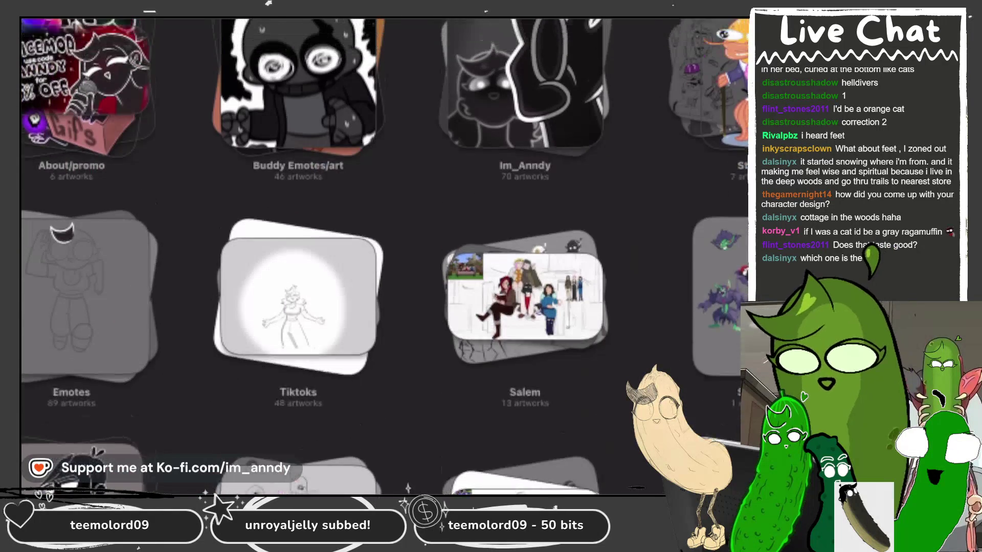
scroll(383, 255, "up", 4)
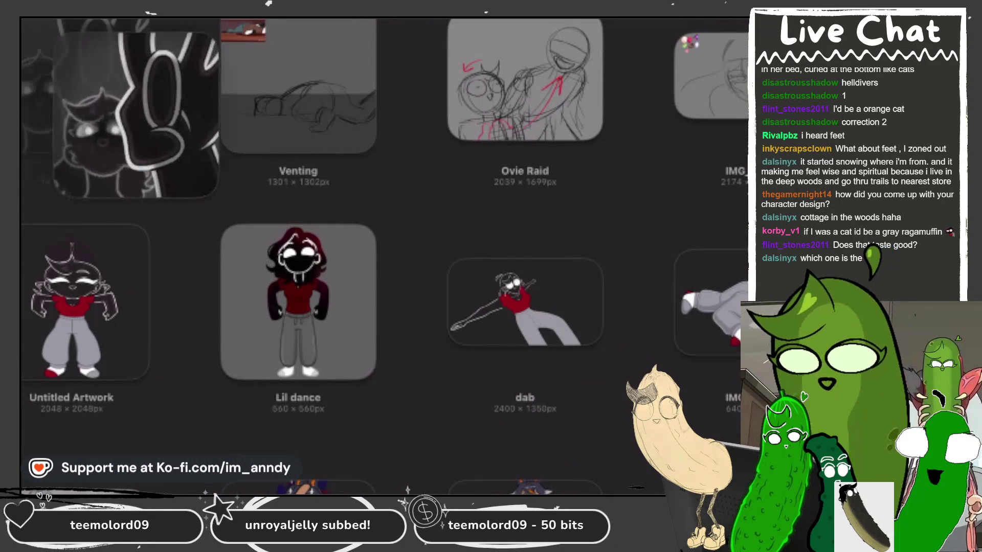
scroll(384, 256, "down", 10)
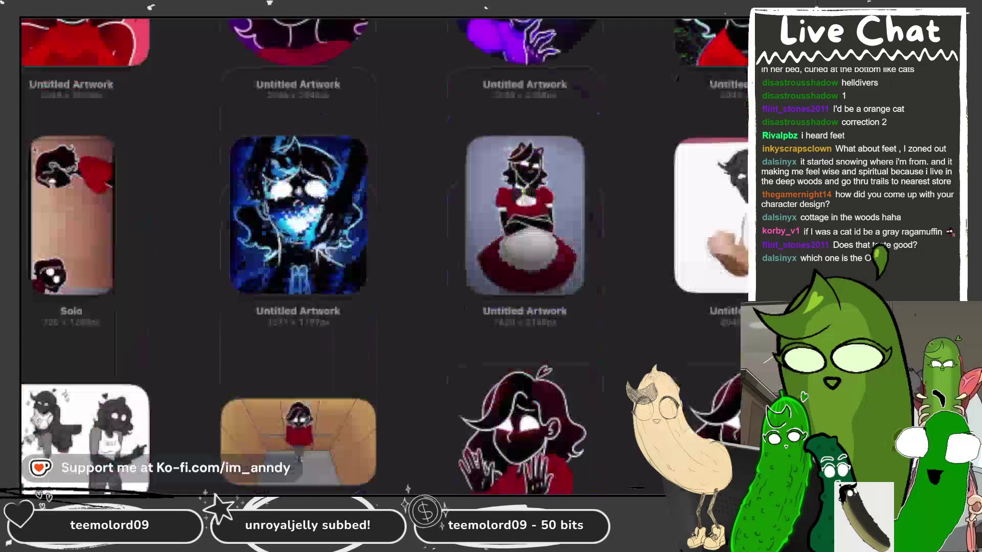
scroll(383, 256, "down", 5)
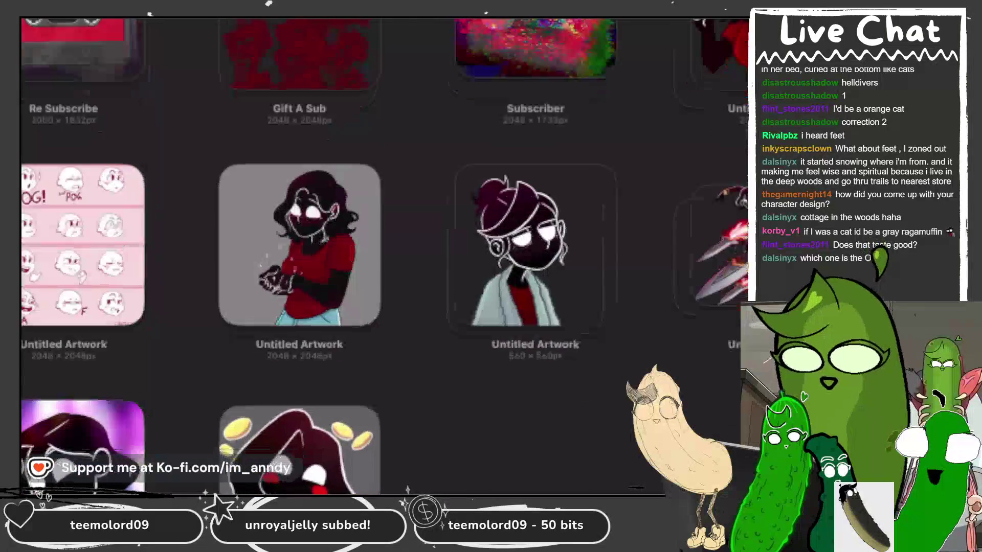
left_click(299, 450)
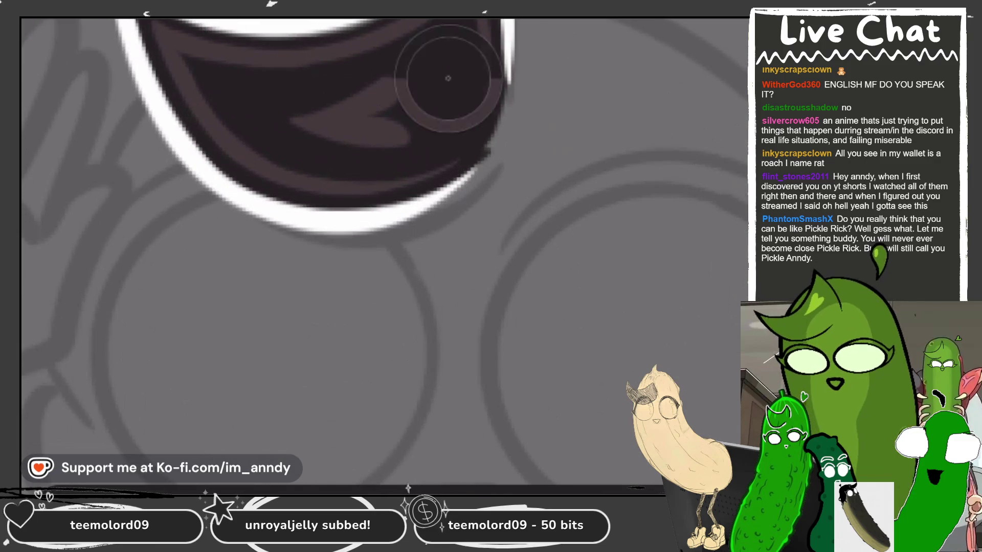
- Zoom around the mouth shape, then select Layer 20 and then Layer 21 beneath it
scroll(448, 78, "up", 2)
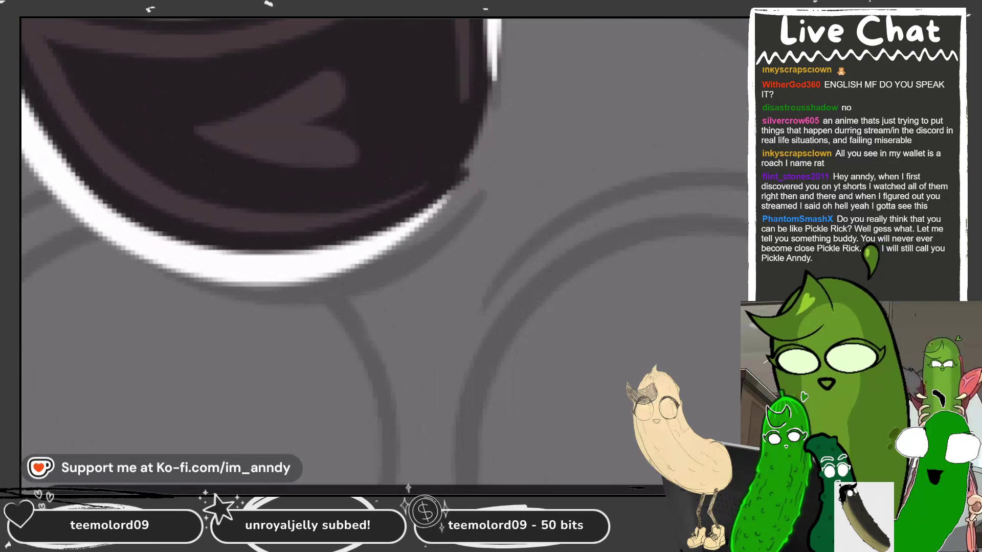
scroll(383, 230, "down", 5)
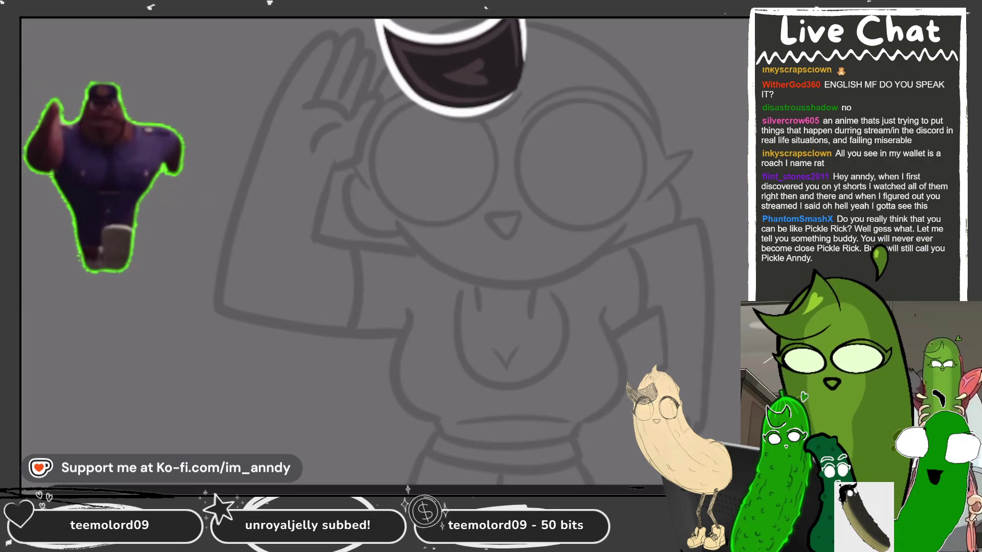
scroll(383, 230, "up", 5)
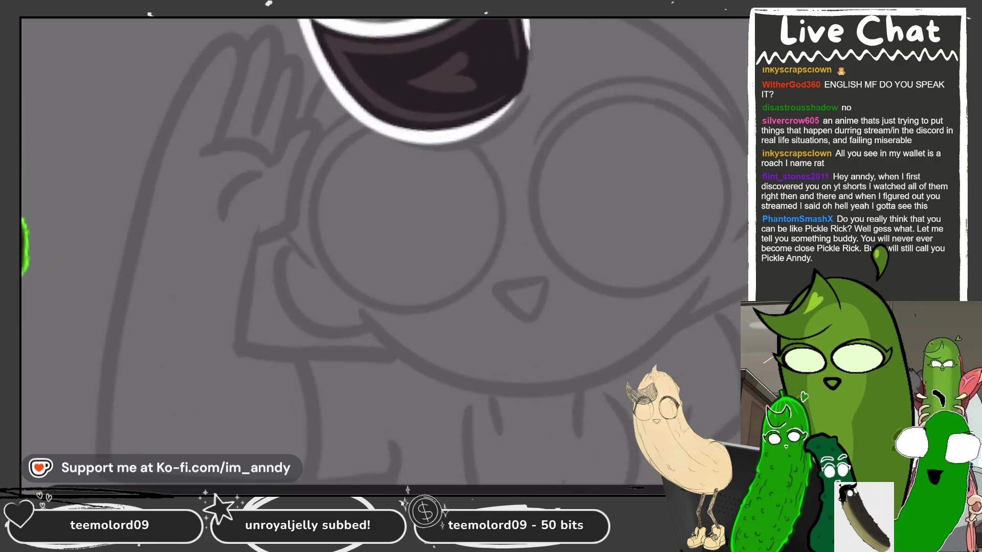
scroll(383, 251, "up", 3)
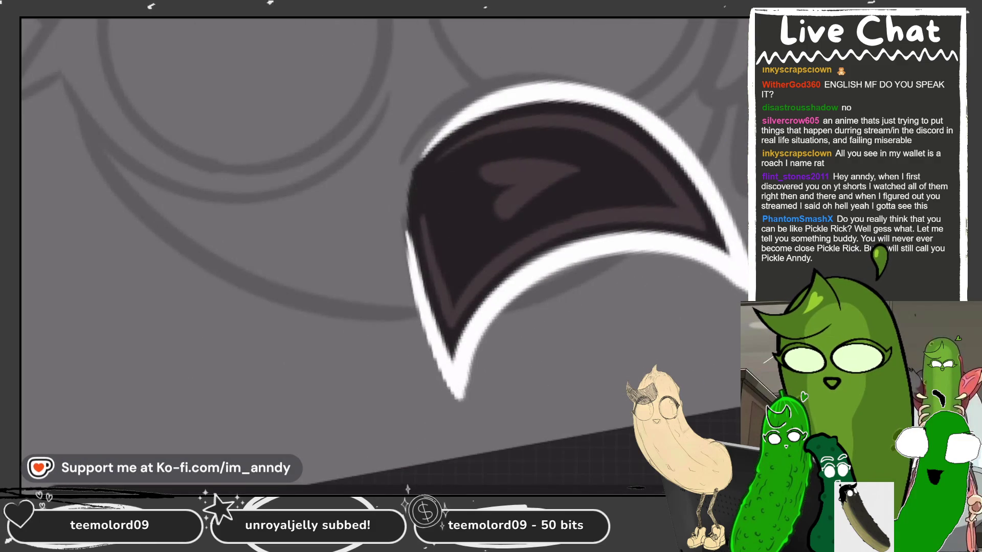
scroll(383, 250, "up", 2)
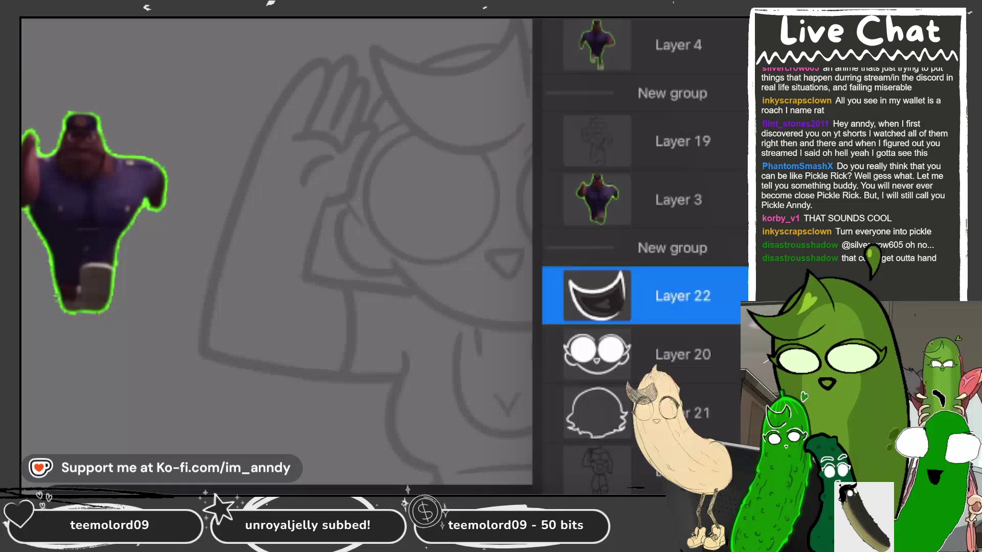
left_click(683, 354)
left_click(683, 413)
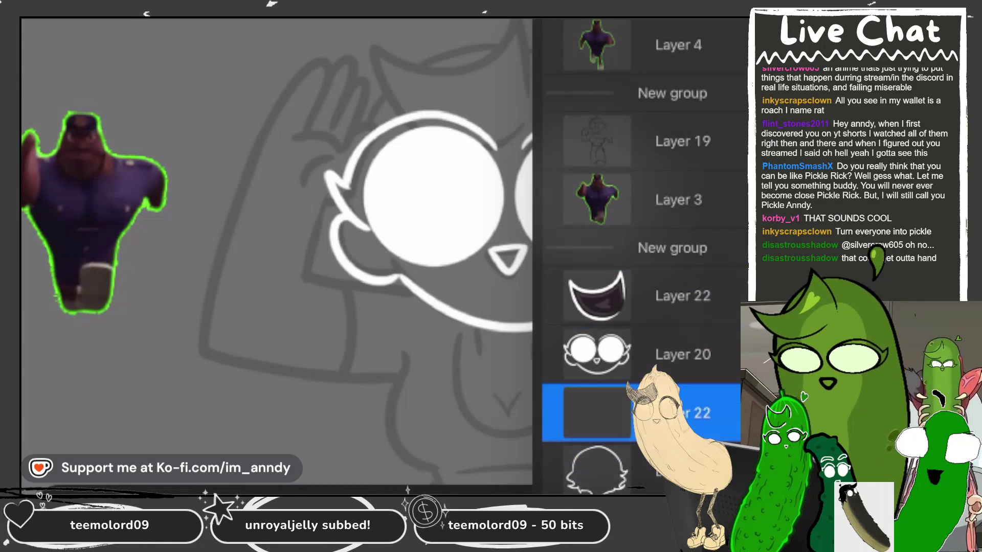